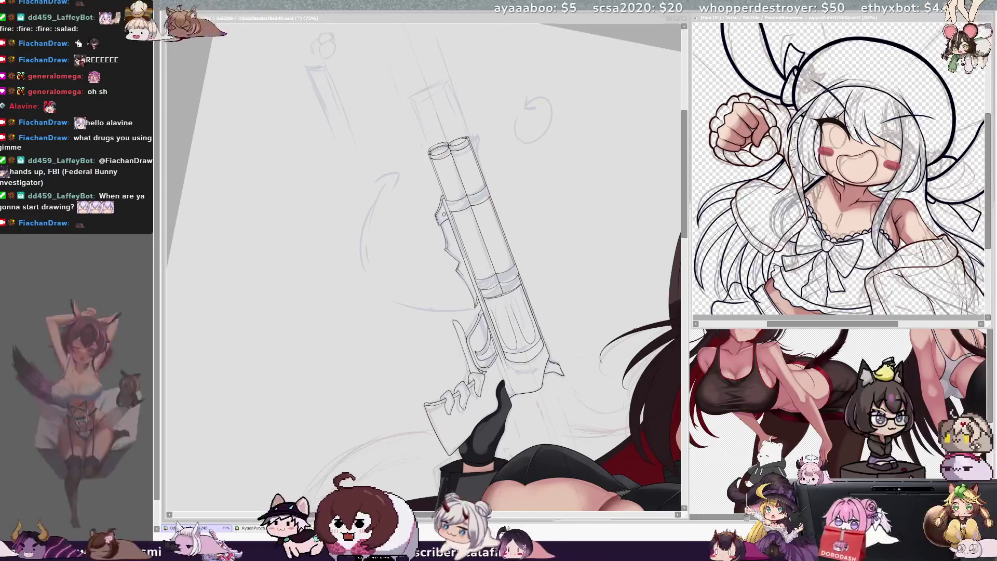
# Step: Tilt the canvas and zoom to 200% on the revolver's cylinder and grip
pyautogui.press('Delete')
pyautogui.press('Delete')
pyautogui.press('Delete')
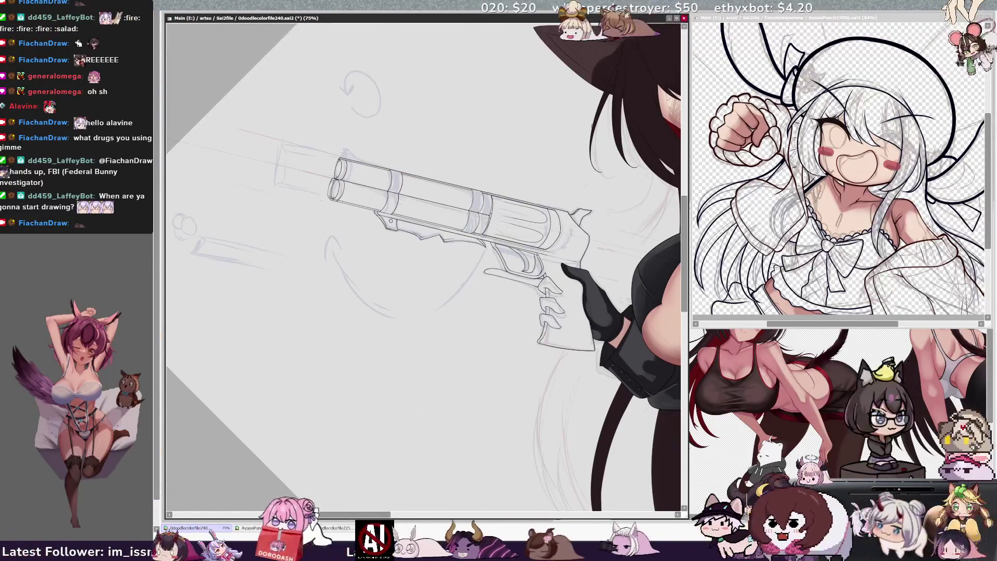
pyautogui.press('pageup')
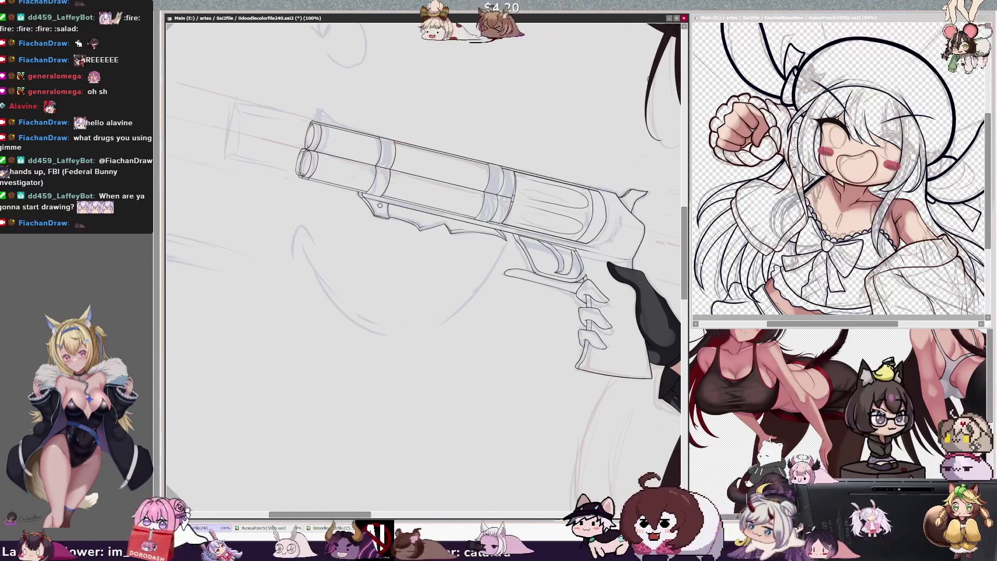
pyautogui.scroll(2, 686, 284)
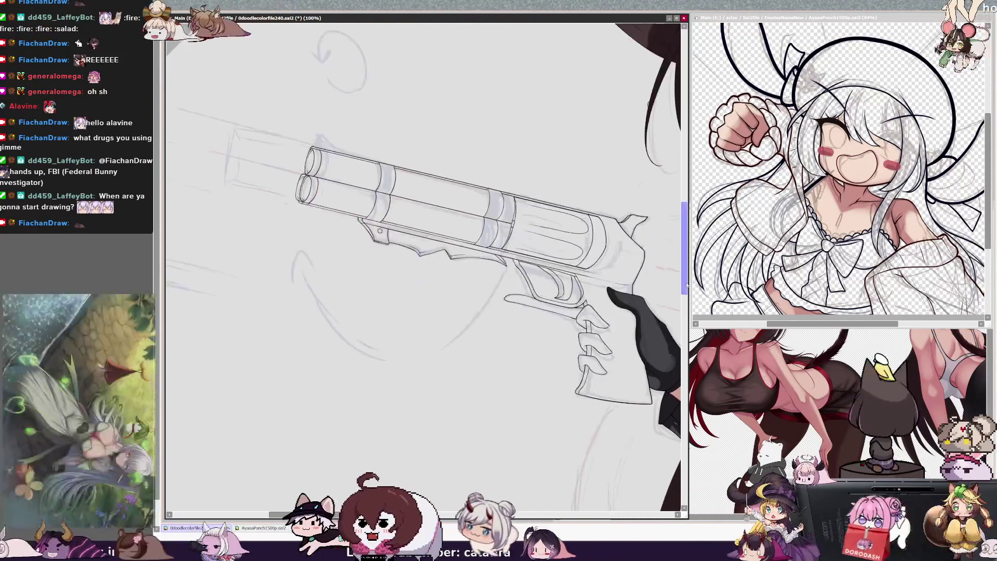
pyautogui.press('End')
pyautogui.press('End')
pyautogui.press('End')
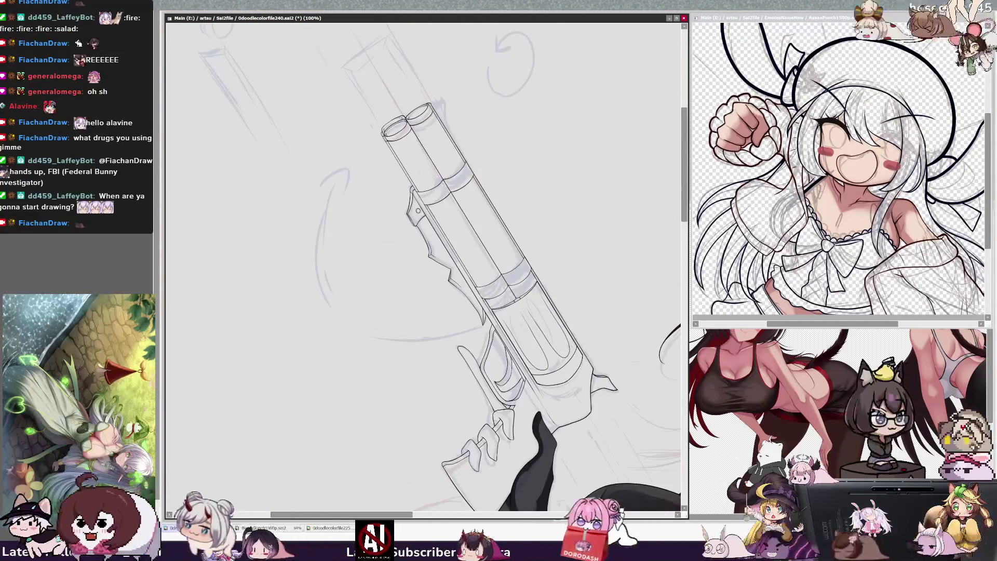
pyautogui.moveTo(415, 259); pyautogui.dragTo(317, 194)
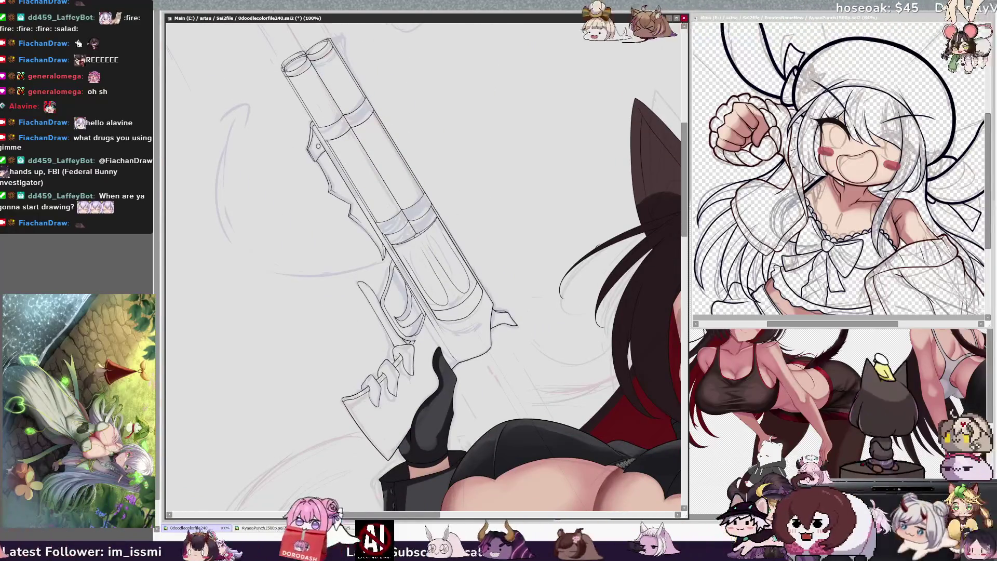
pyautogui.hotkey('ctrl', '+')
pyautogui.hotkey('ctrl', '+')
pyautogui.hotkey('ctrl', '+')
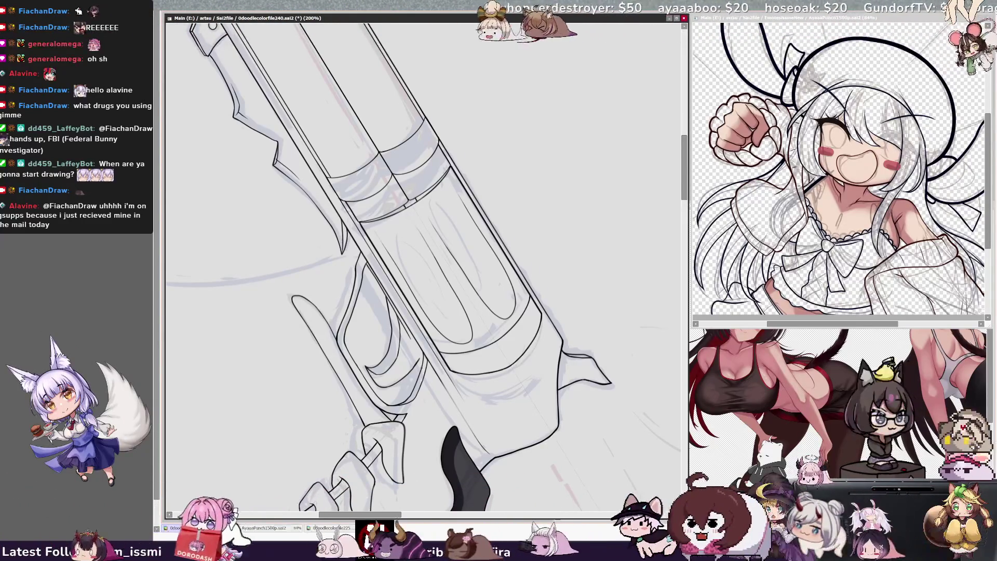
# Step: Rotate the canvas until the gun lies nearly horizontal, zoomed out to 150%
pyautogui.press('Delete')
pyautogui.press('Delete')
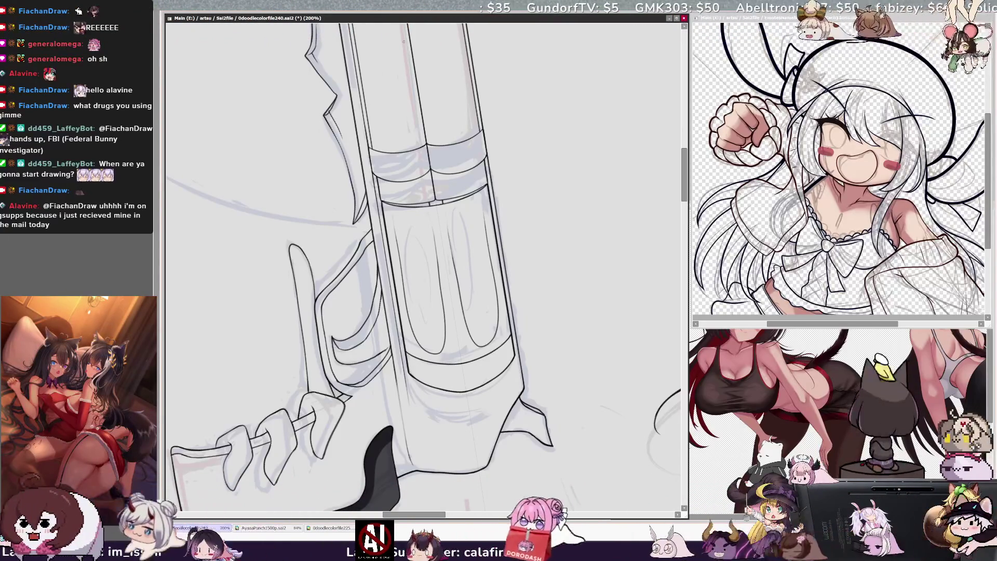
pyautogui.press('Delete')
pyautogui.press('Delete')
pyautogui.press('Delete')
pyautogui.press('pagedown')
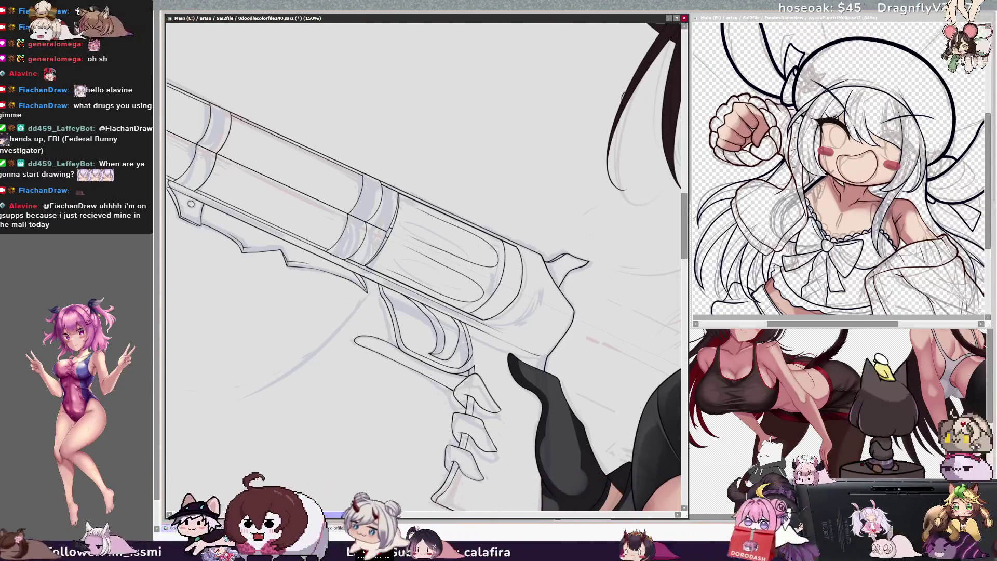
# Step: Select Layer5 and zoom out to 50% to fit the whole cat-eared character
pyautogui.hscroll(-3, 423, 265)
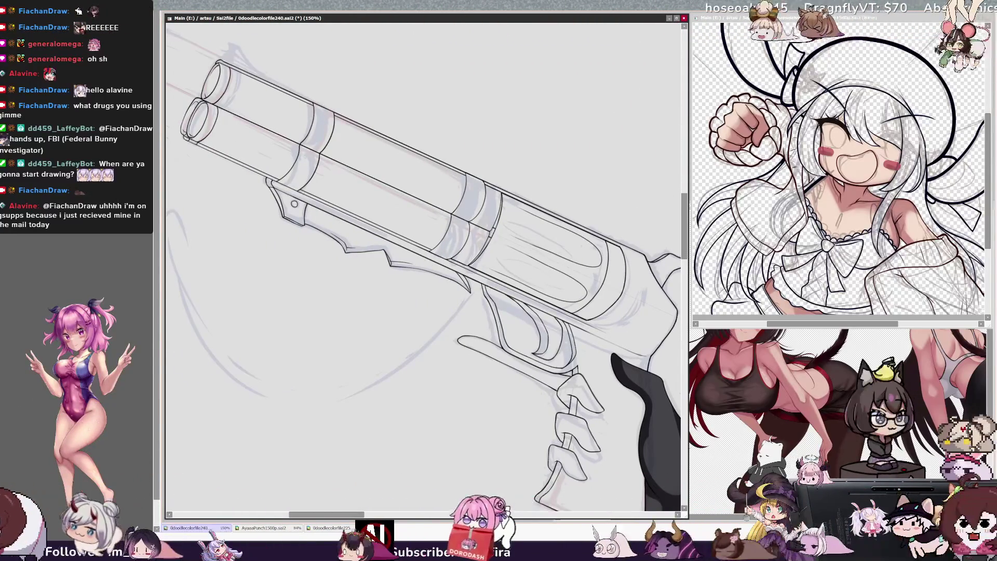
pyautogui.keyDown('ctrl'); pyautogui.click(455, 227); pyautogui.keyUp('ctrl')
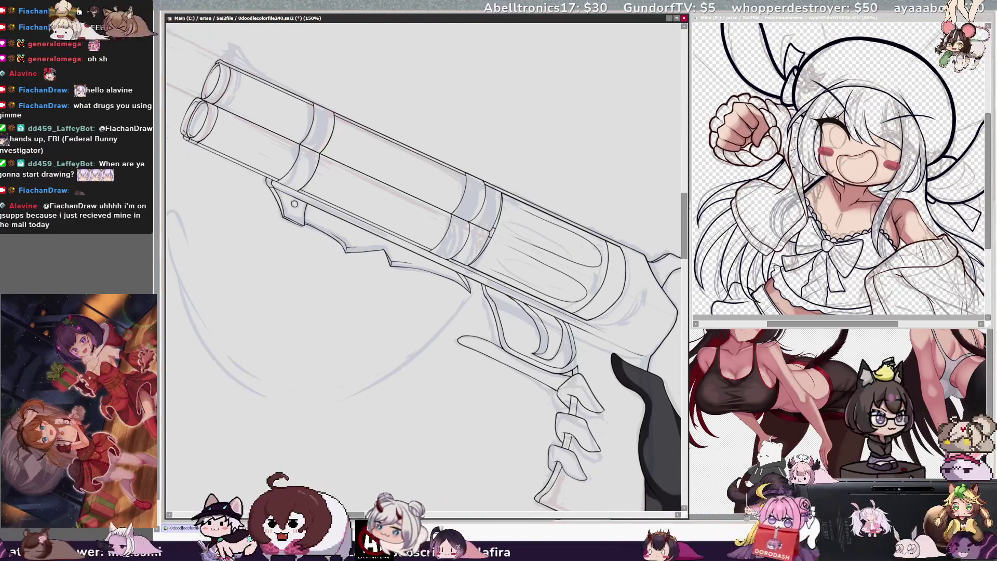
pyautogui.press('-')
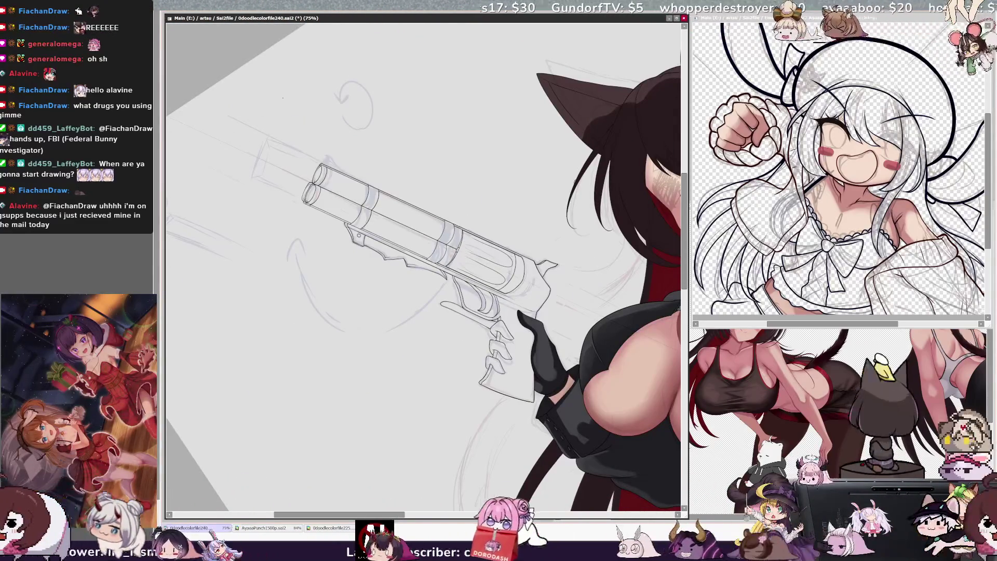
pyautogui.press('-')
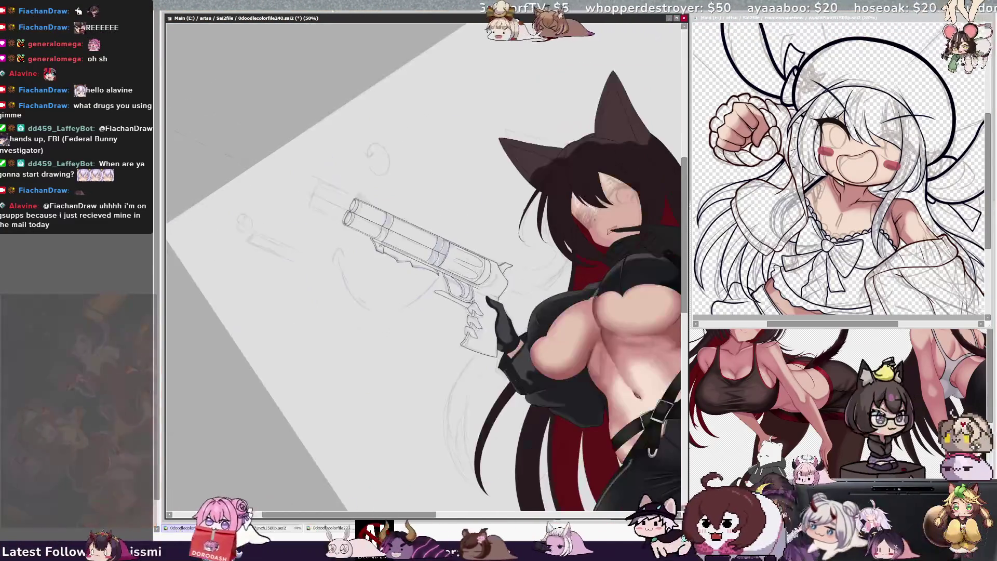
pyautogui.press('End')
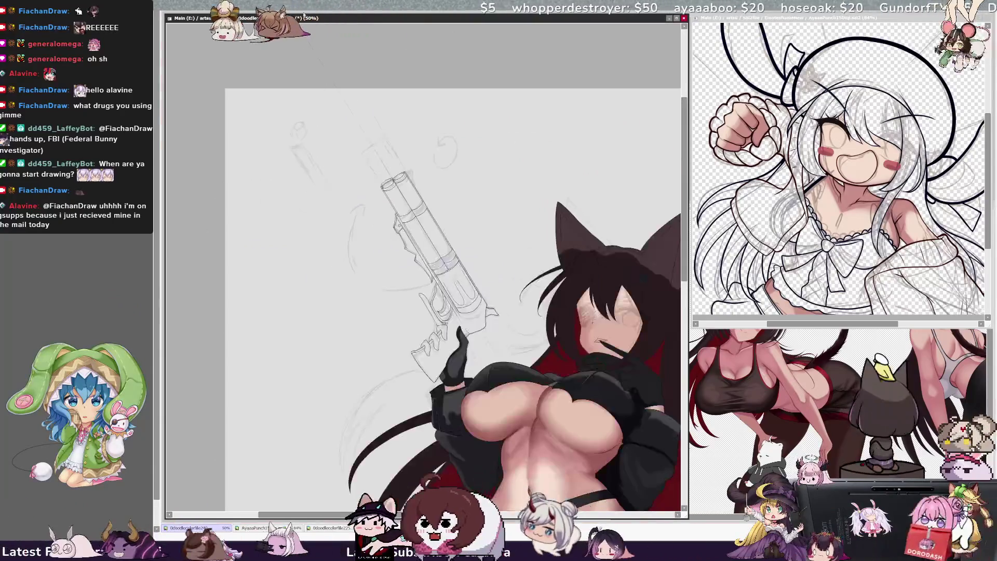
# Step: Level the view upright and draw a long straight diagonal stroke across the canvas
pyautogui.press('End')
pyautogui.moveTo(288, 25); pyautogui.dragTo(542, 435)
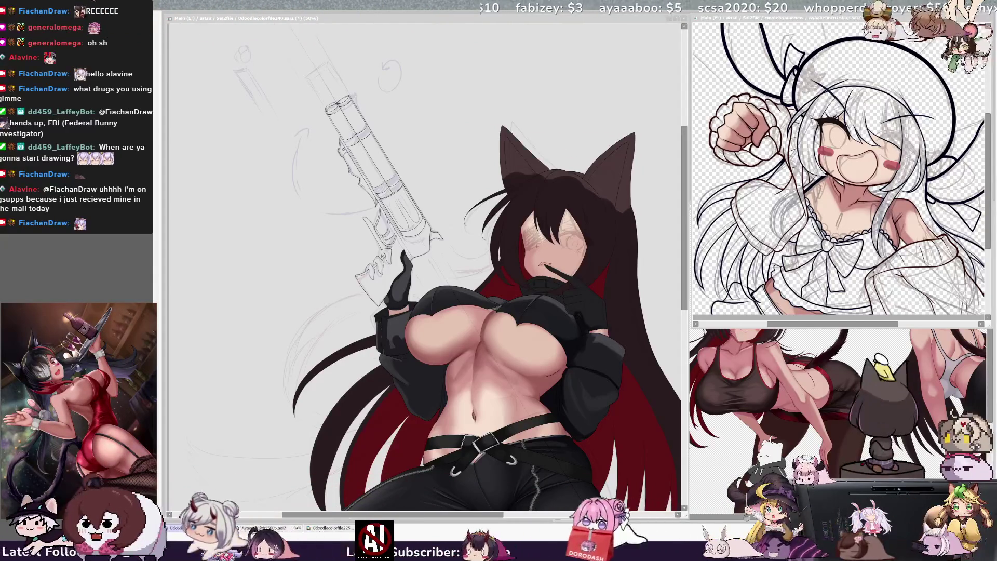
pyautogui.hotkey('alt', 'Tab')
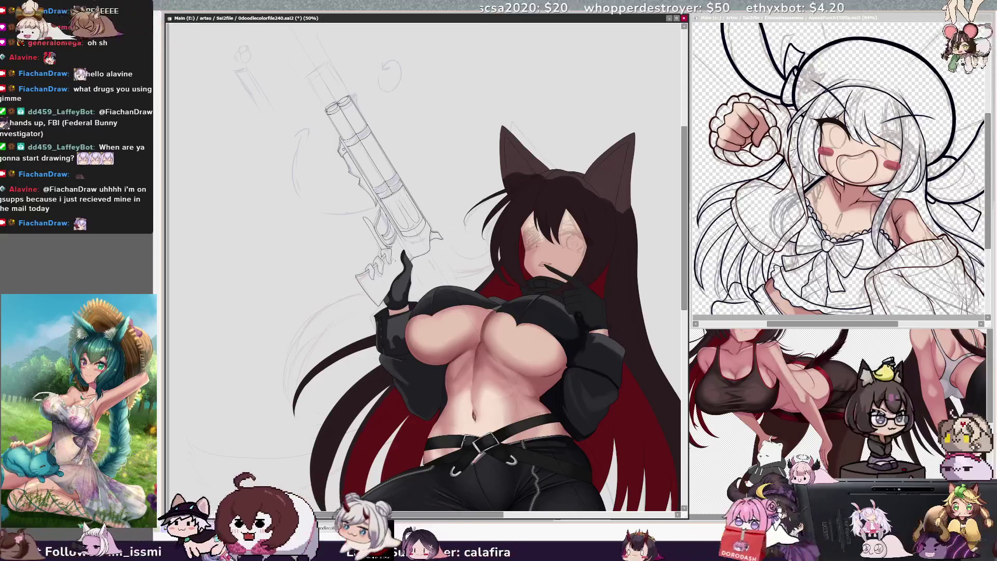
# Step: Ink black fingers wrapping the gun grip, replacing the blue sketch, then select Layer1
pyautogui.moveTo(387, 250); pyautogui.dragTo(370, 278)
pyautogui.press('Delete')
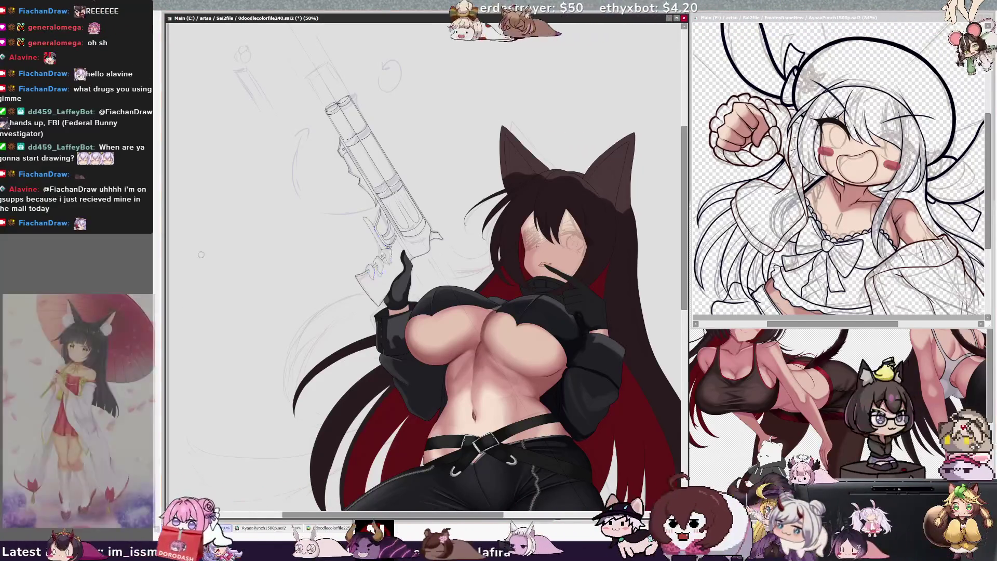
pyautogui.moveTo(365, 219); pyautogui.dragTo(389, 253)
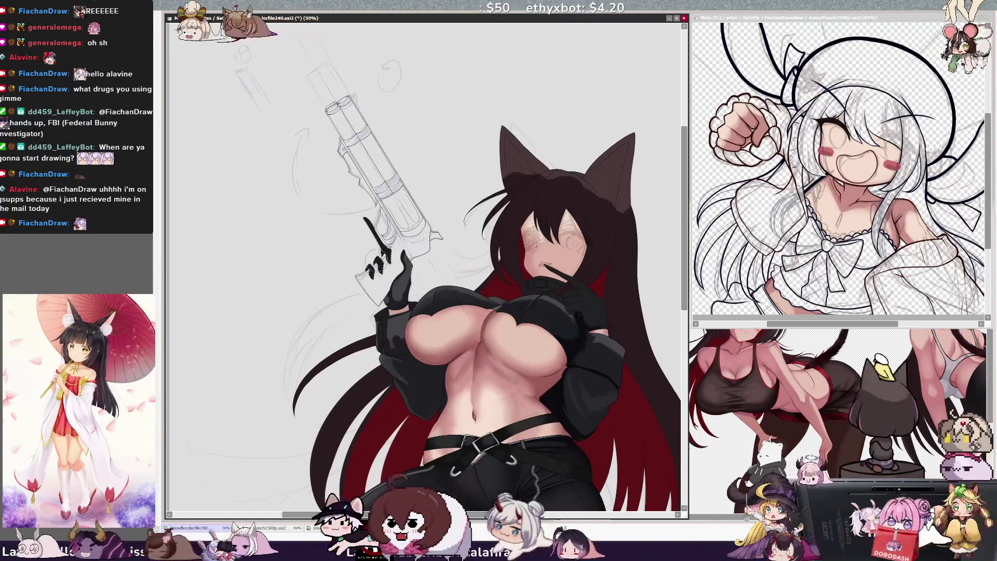
pyautogui.keyDown('ctrl'); pyautogui.keyDown('alt'); pyautogui.click(380, 277); pyautogui.keyUp('alt'); pyautogui.keyUp('ctrl')
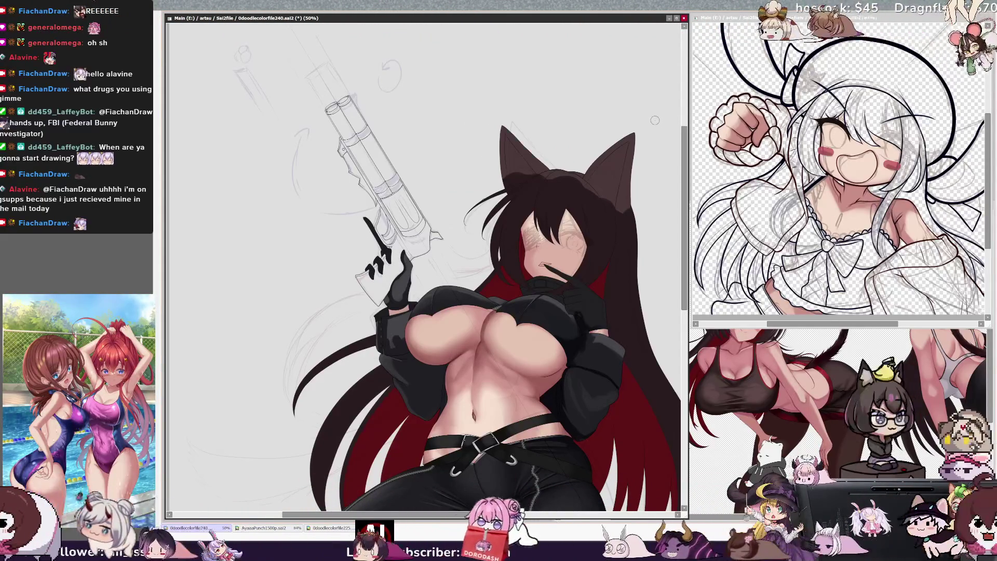
pyautogui.press('End')
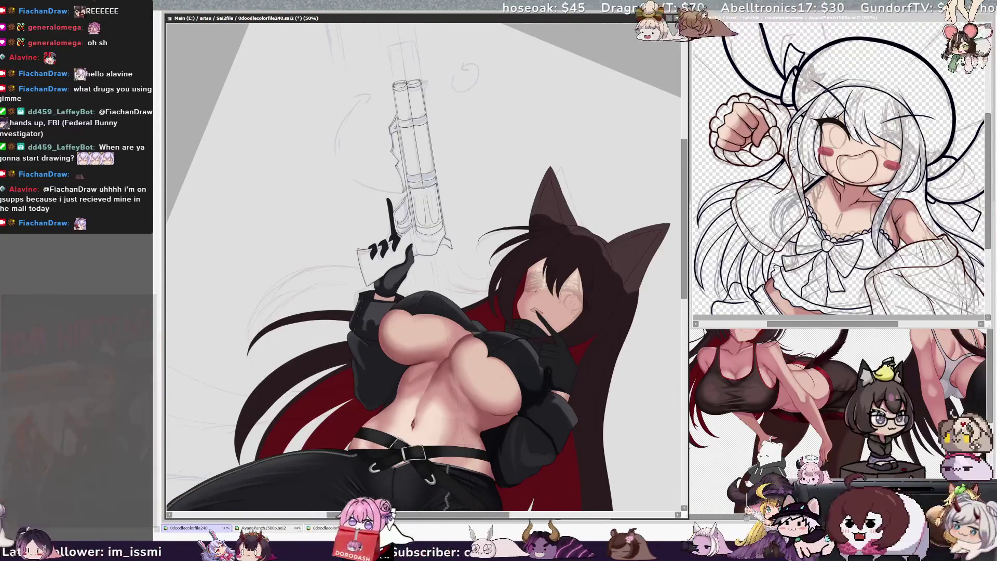
# Step: Adjust the lassoed collar, show the clean gun lineart, and zoom to 150% on the barrels
pyautogui.moveTo(508, 315); pyautogui.dragTo(498, 335)
pyautogui.press('Return')
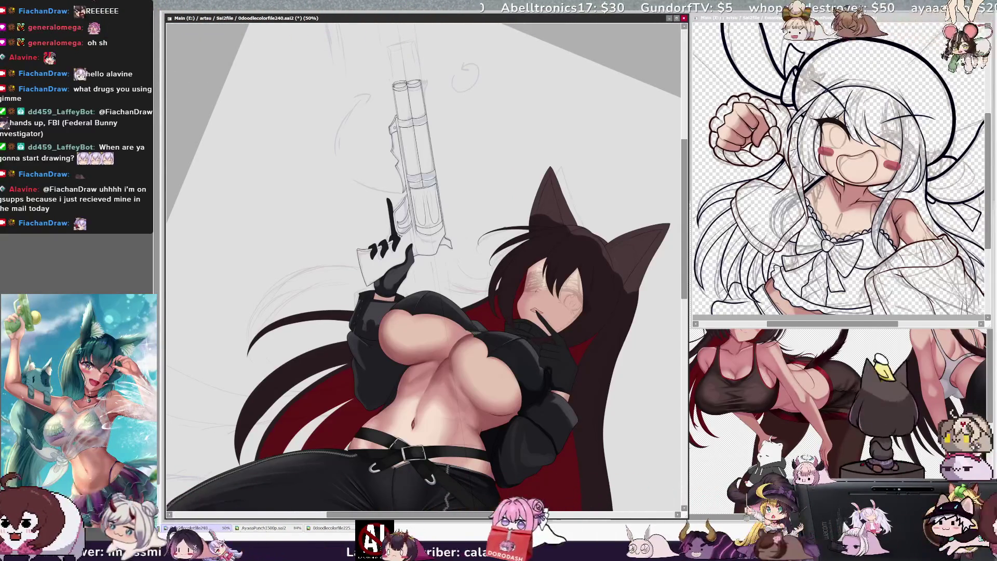
pyautogui.hotkey('ctrl', 'z')
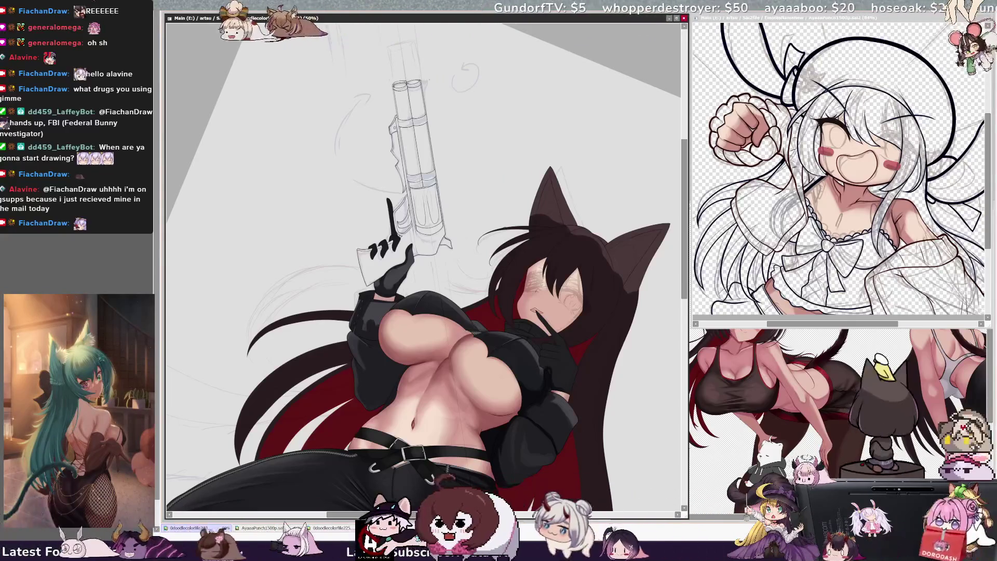
pyautogui.scroll(3, 408, 195)
pyautogui.scroll(5, 408, 260)
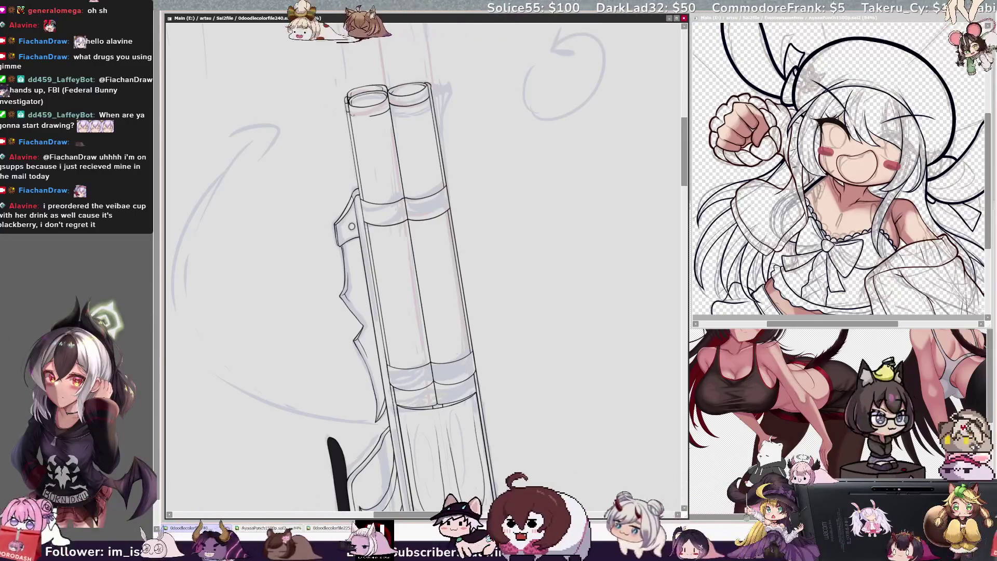
# Step: Select Layer1 and rotate the canvas so the double barrel lies horizontal
pyautogui.keyDown('ctrl'); pyautogui.keyDown('shift'); pyautogui.click(364, 111); pyautogui.keyUp('shift'); pyautogui.keyUp('ctrl')
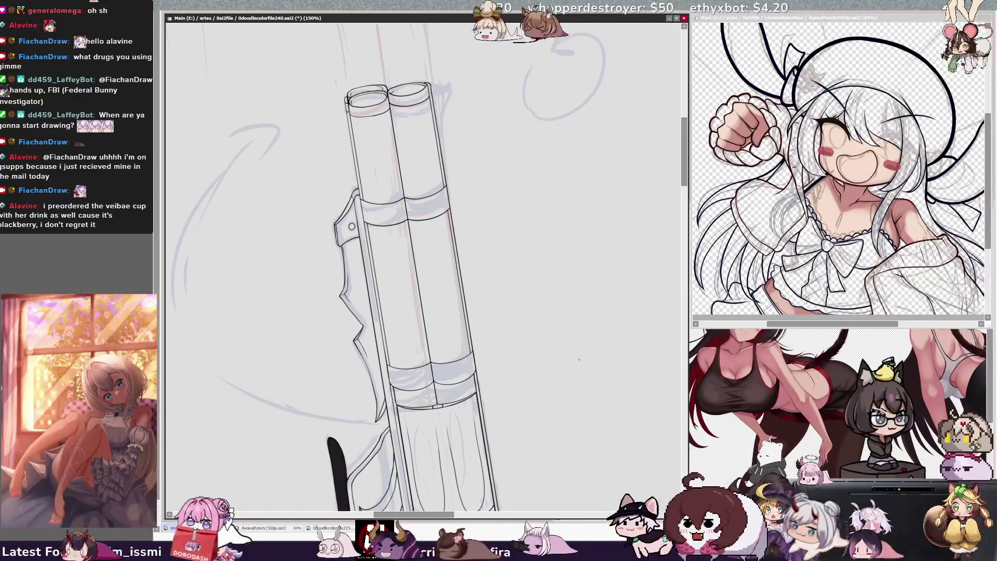
pyautogui.press('Delete')
pyautogui.press('Delete')
pyautogui.press('Delete')
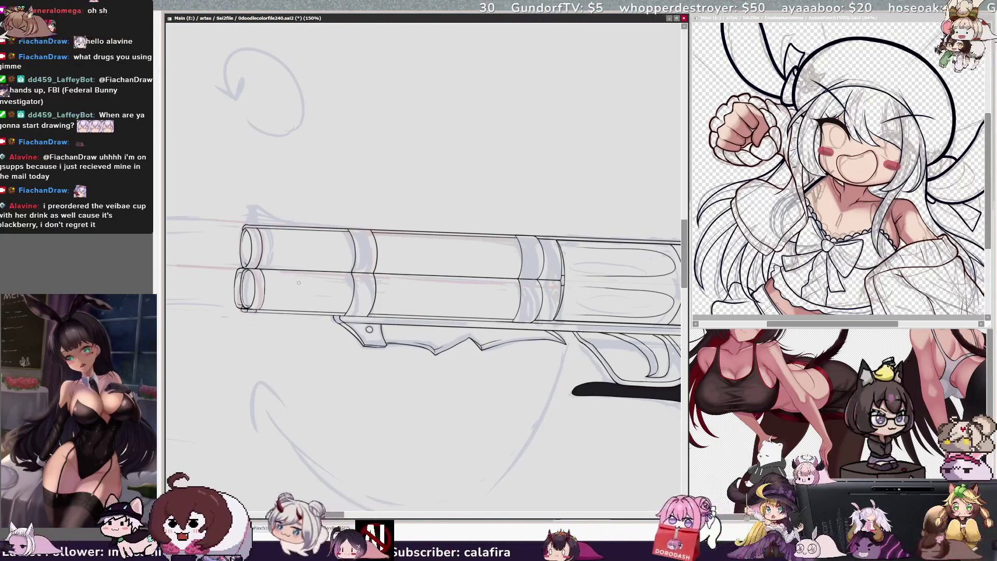
pyautogui.hotkey('ctrl', '-')
pyautogui.hotkey('ctrl', '-')
pyautogui.hotkey('ctrl', '-')
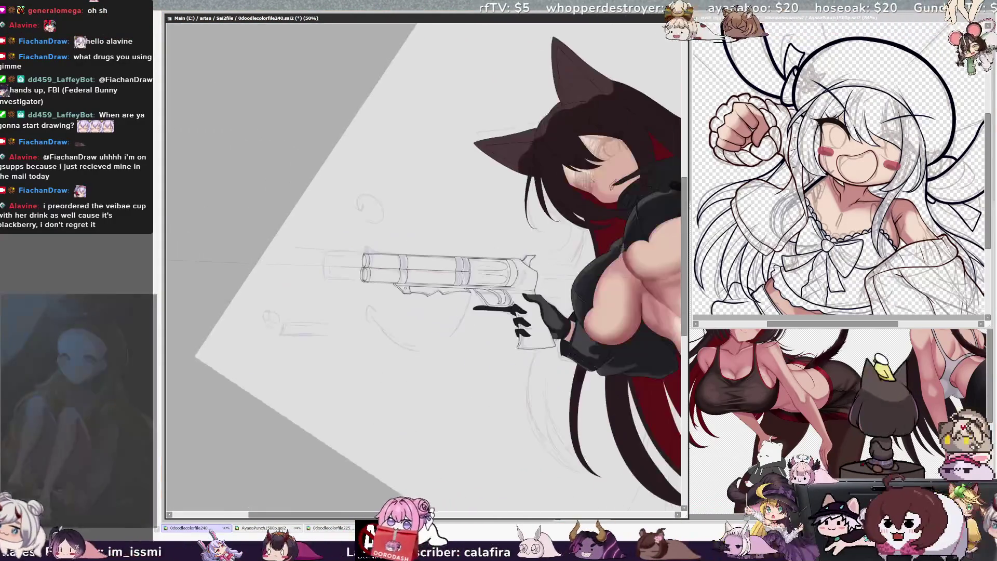
pyautogui.press('Home')
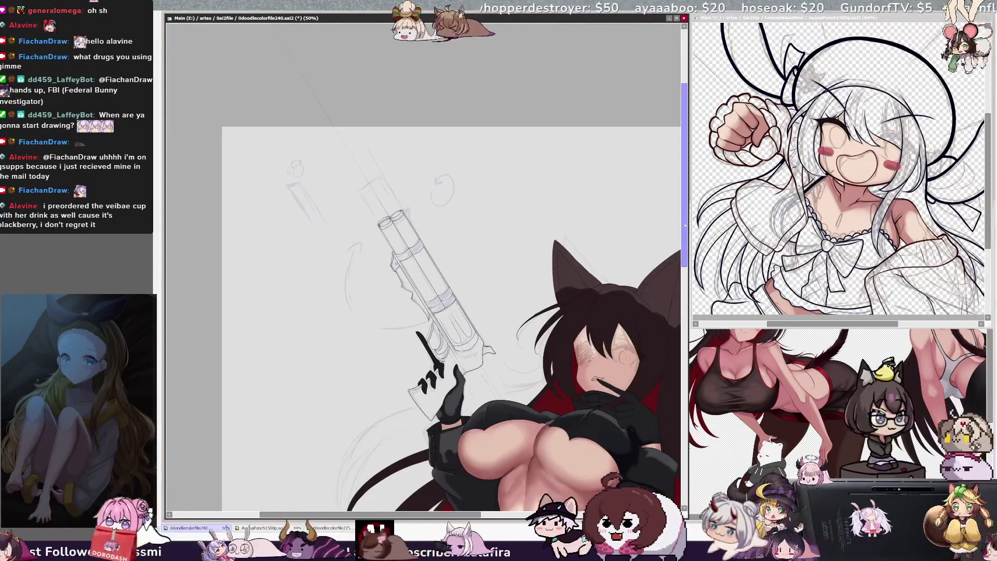
pyautogui.scroll(-3, 424, 259)
pyautogui.hscroll(2, 423, 259)
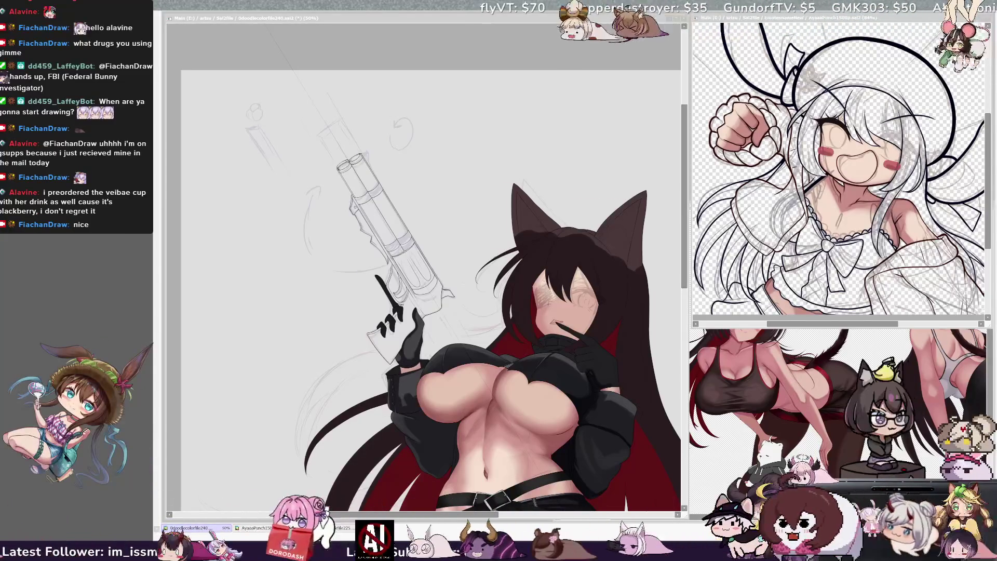
pyautogui.hotkey('ctrl', '-')
pyautogui.hotkey('ctrl', '-')
pyautogui.hotkey('ctrl', '+')
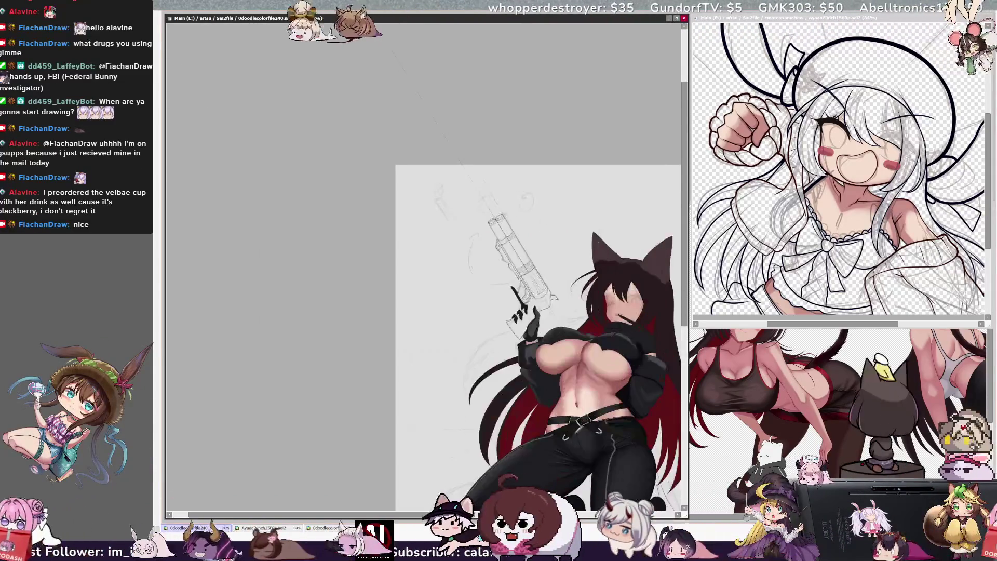
pyautogui.hotkey('ctrl', '-')
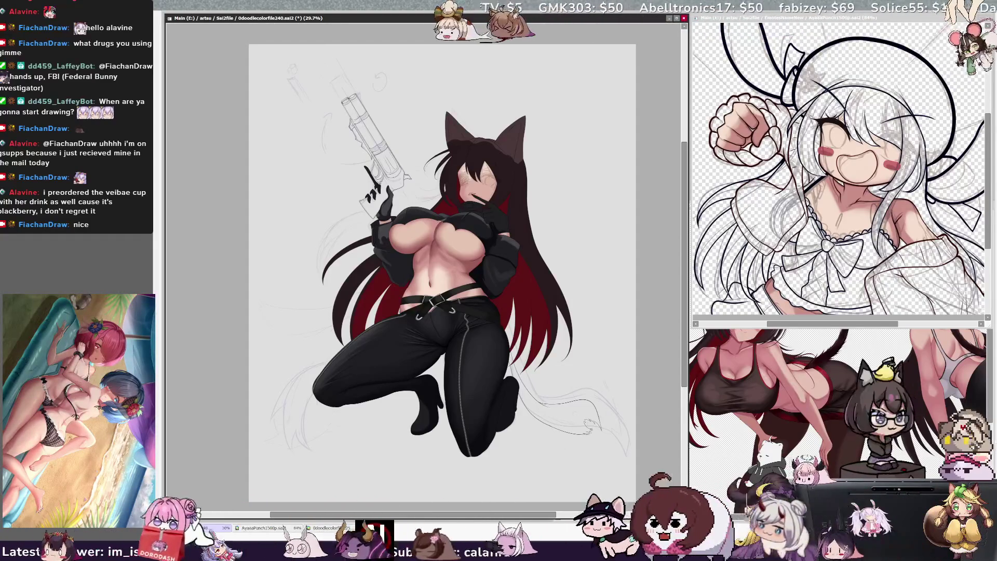
pyautogui.hotkey('ctrl', '+')
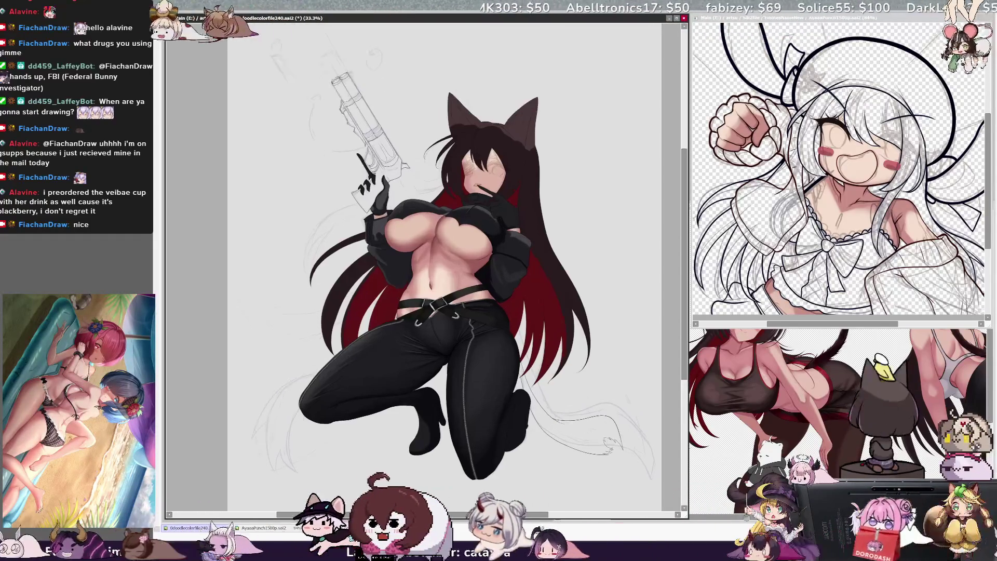
pyautogui.scroll(3, 357, 442)
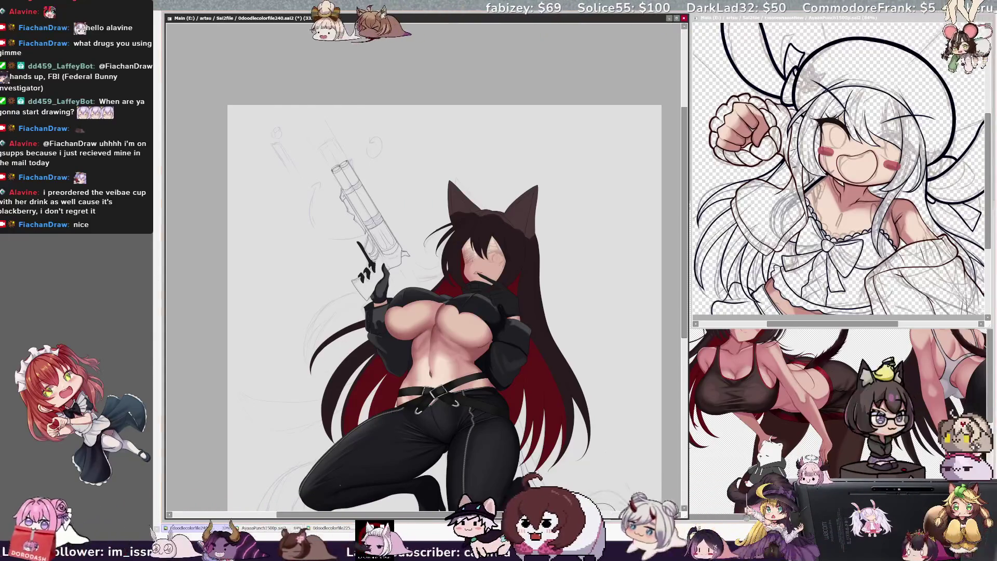
pyautogui.scroll(1, 444, 311)
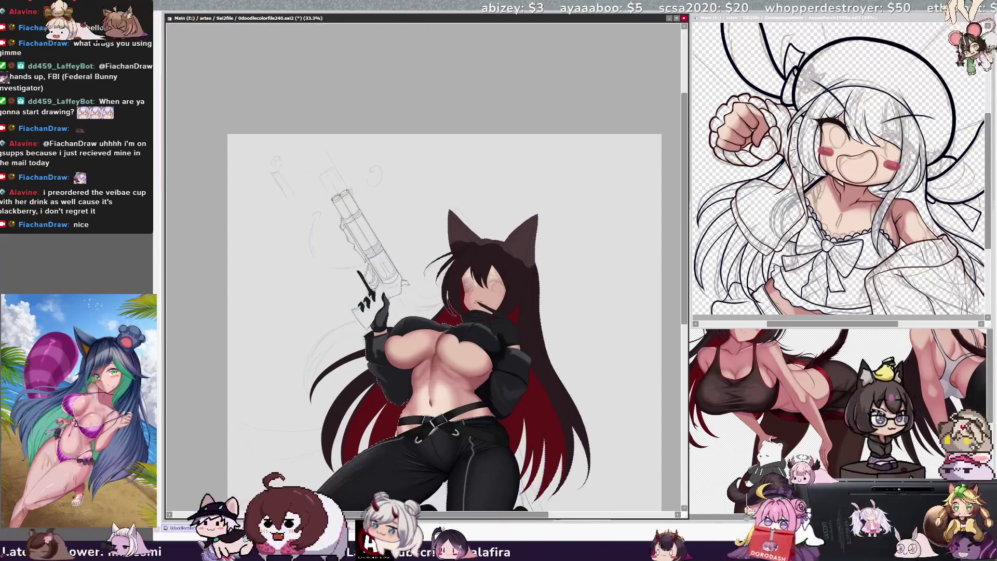
pyautogui.scroll(3, 419, 297)
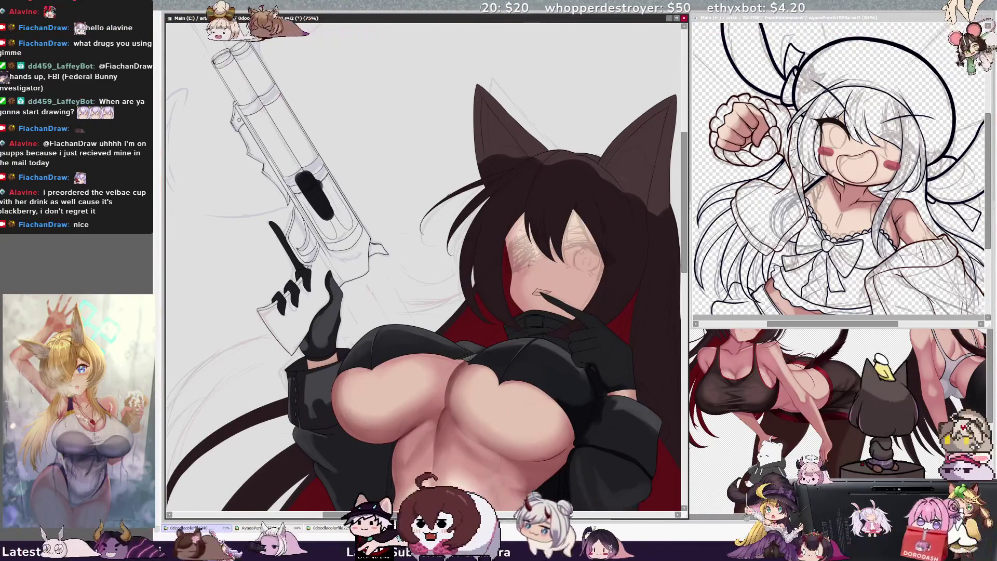
# Step: Paint dark grey down the grip and across the upper barrel with a resized brush
pyautogui.moveTo(293, 140); pyautogui.dragTo(332, 209)
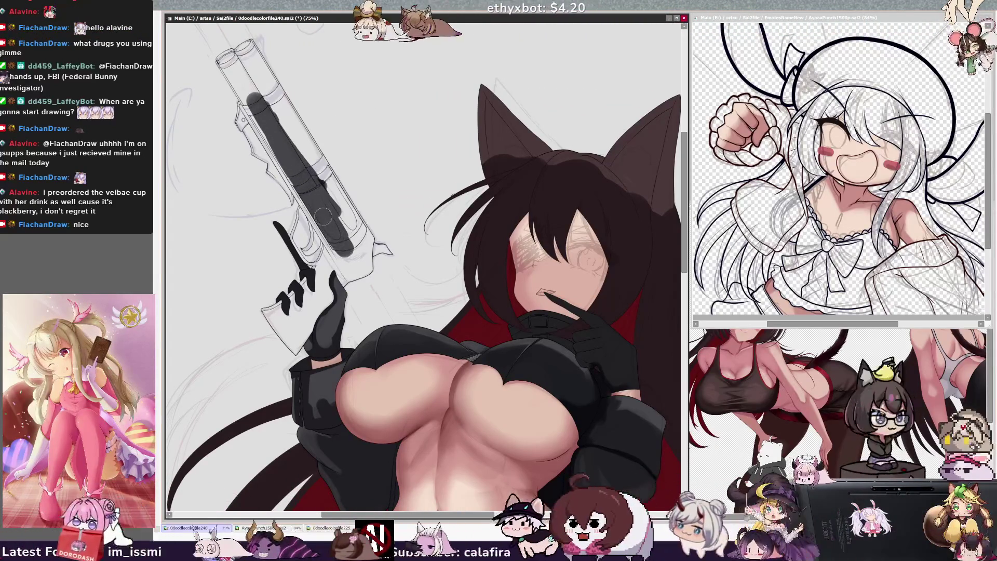
pyautogui.press('[')
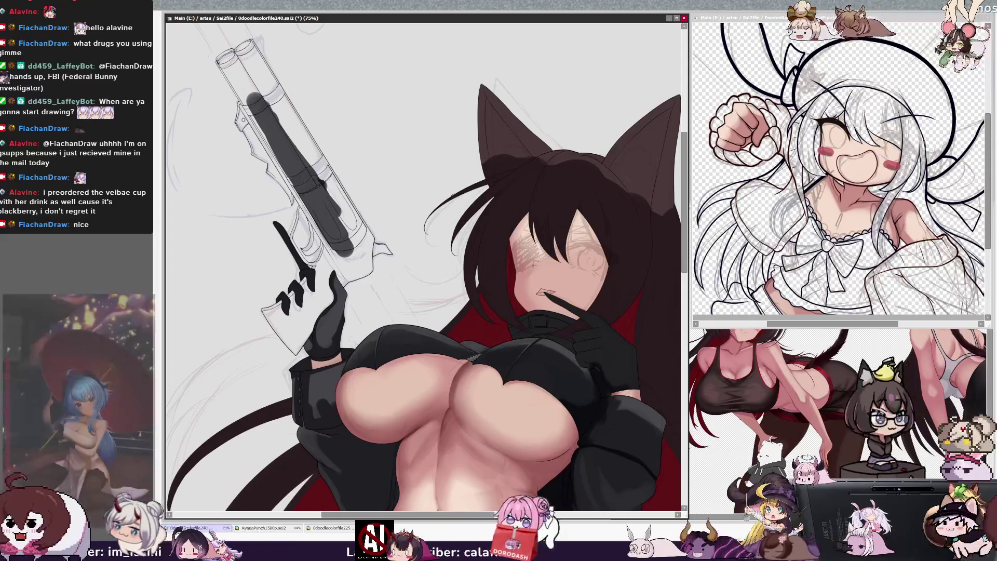
pyautogui.moveTo(231, 57); pyautogui.dragTo(311, 161)
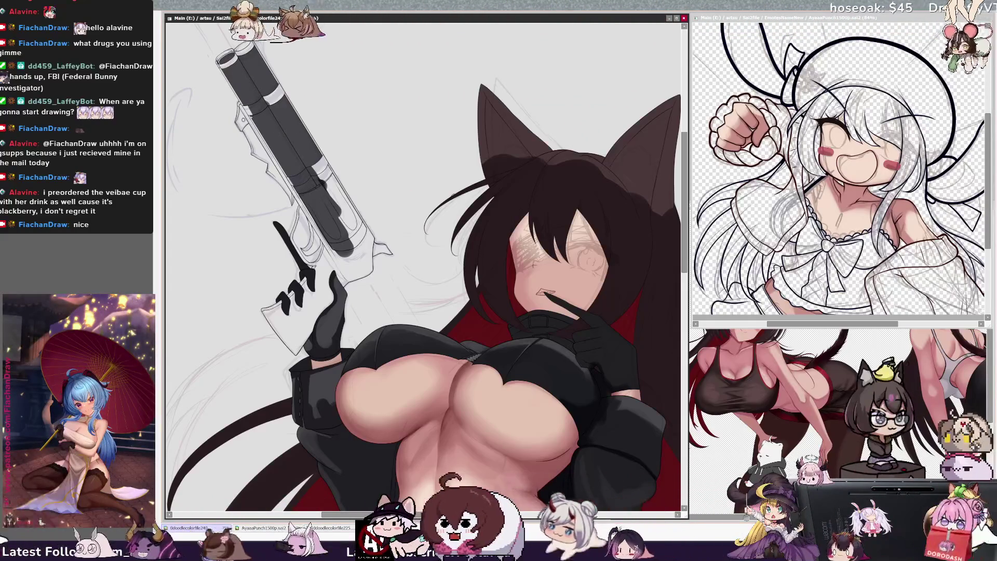
# Step: Bucket-fill the gun's lower body, grip and gaps near the gloved hand grey
pyautogui.click(337, 249)
pyautogui.click(247, 109)
pyautogui.click(273, 94)
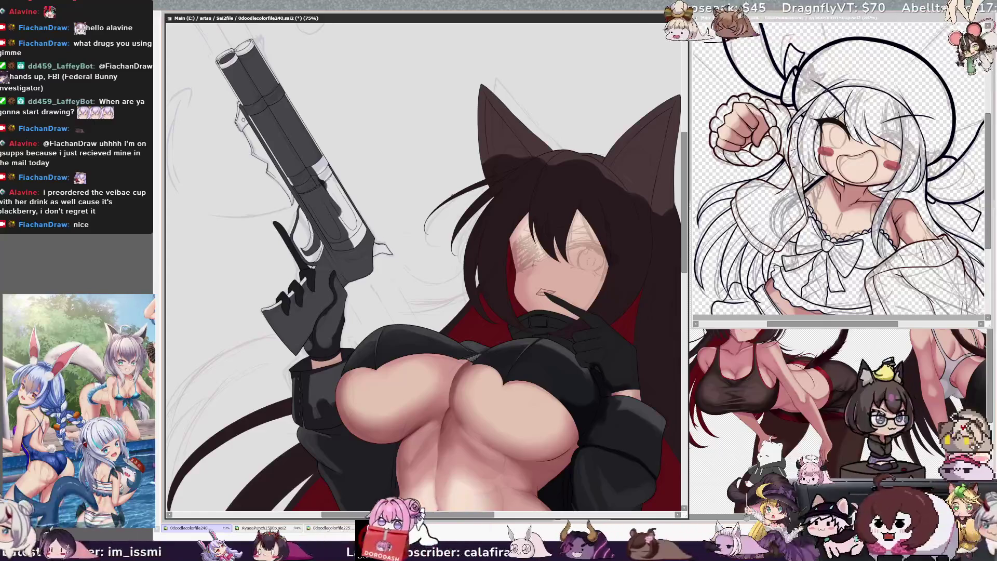
pyautogui.click(270, 307)
pyautogui.click(290, 293)
pyautogui.click(302, 281)
# Step: Fill the last white spot by the trigger guard, hide the sketch, and darken the grip's crescent
pyautogui.click(353, 224)
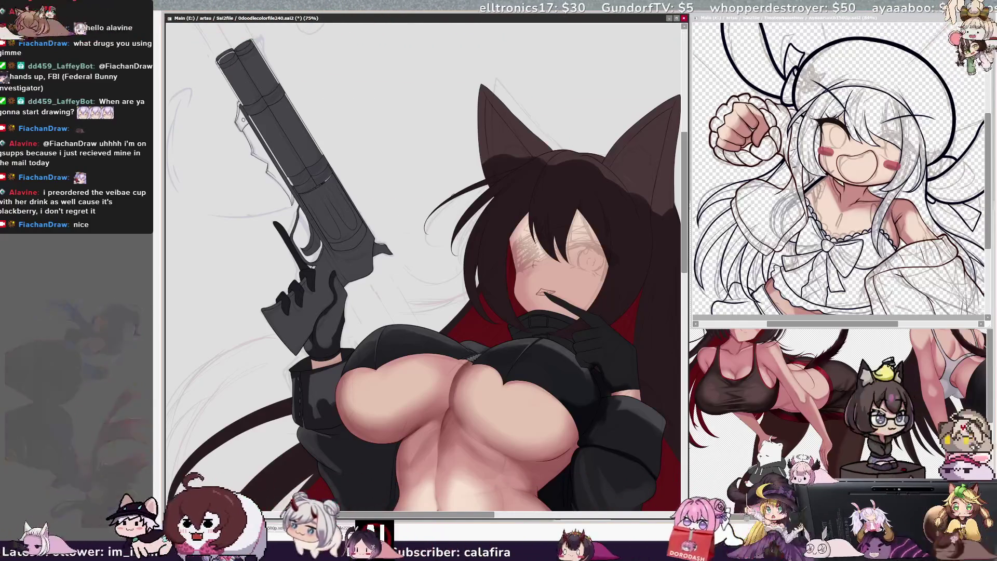
pyautogui.hotkey('ctrl', 'z')
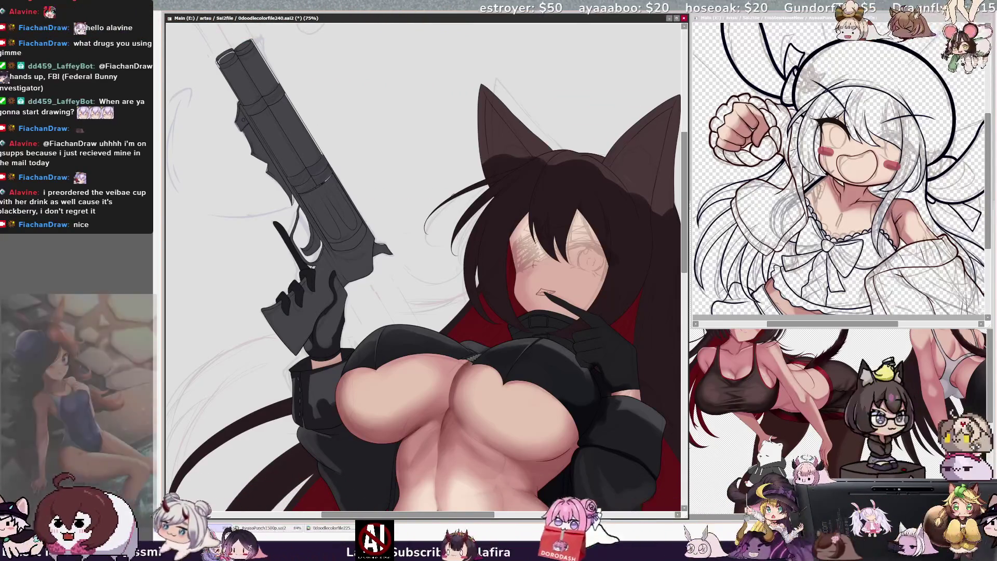
pyautogui.press('h')
pyautogui.press('h')
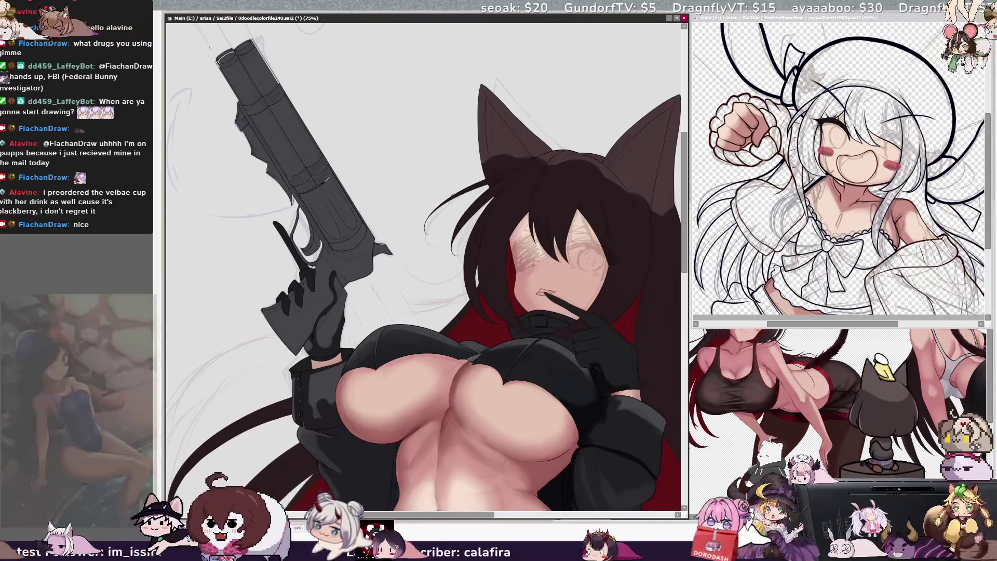
pyautogui.press('h')
pyautogui.press('h')
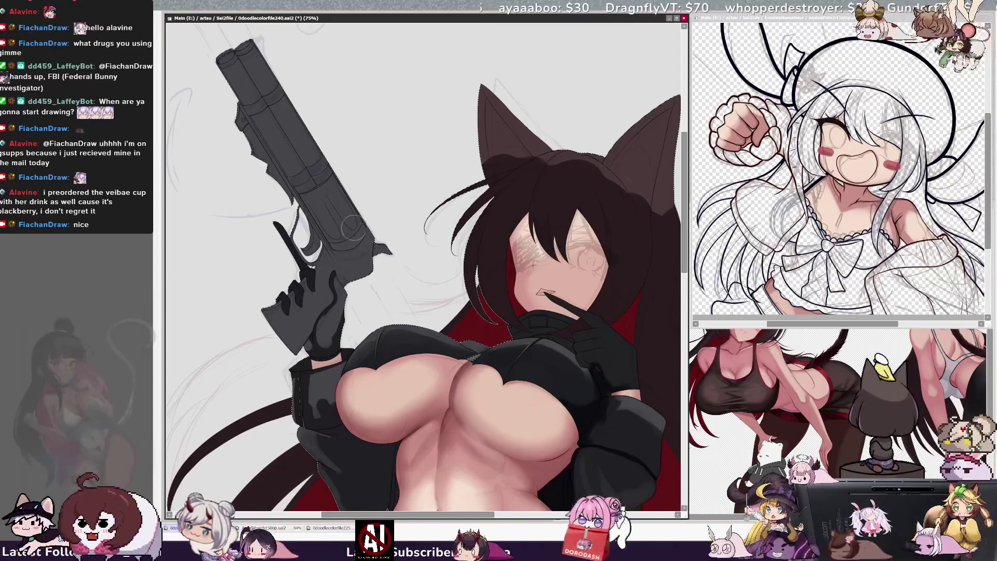
pyautogui.moveTo(363, 251); pyautogui.dragTo(311, 231)
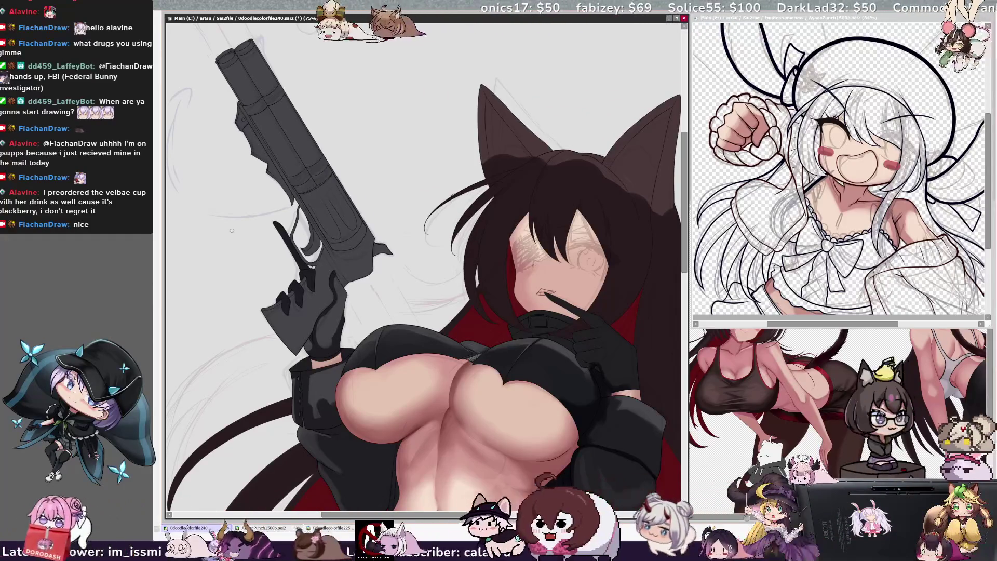
pyautogui.press('Delete')
pyautogui.press('Delete')
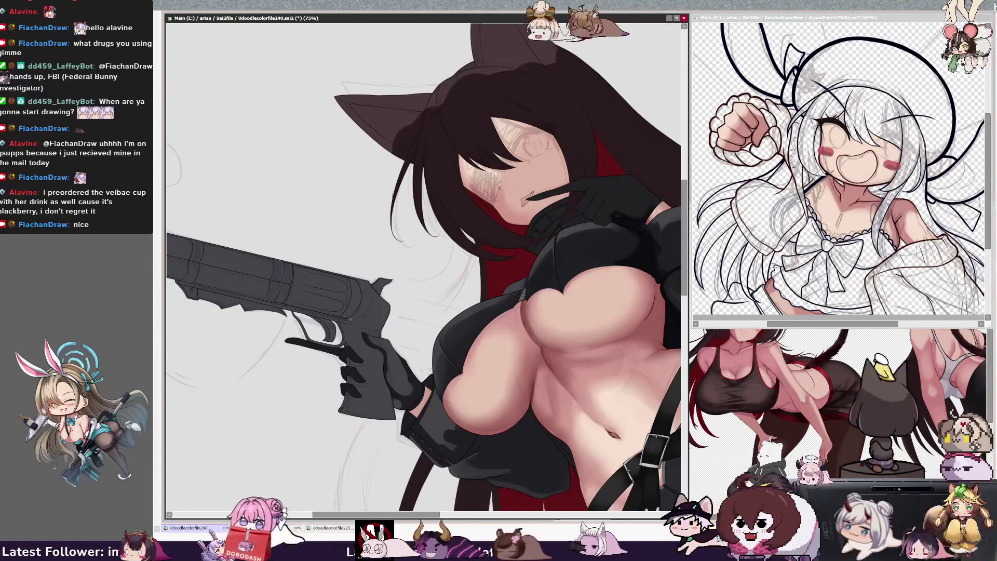
pyautogui.hotkey('ctrl', '-')
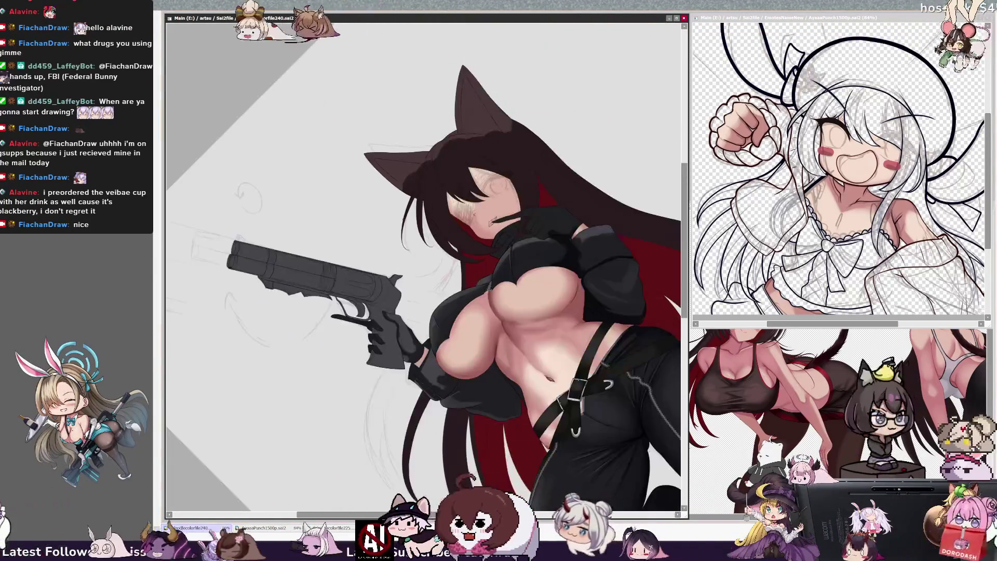
pyautogui.press('Home')
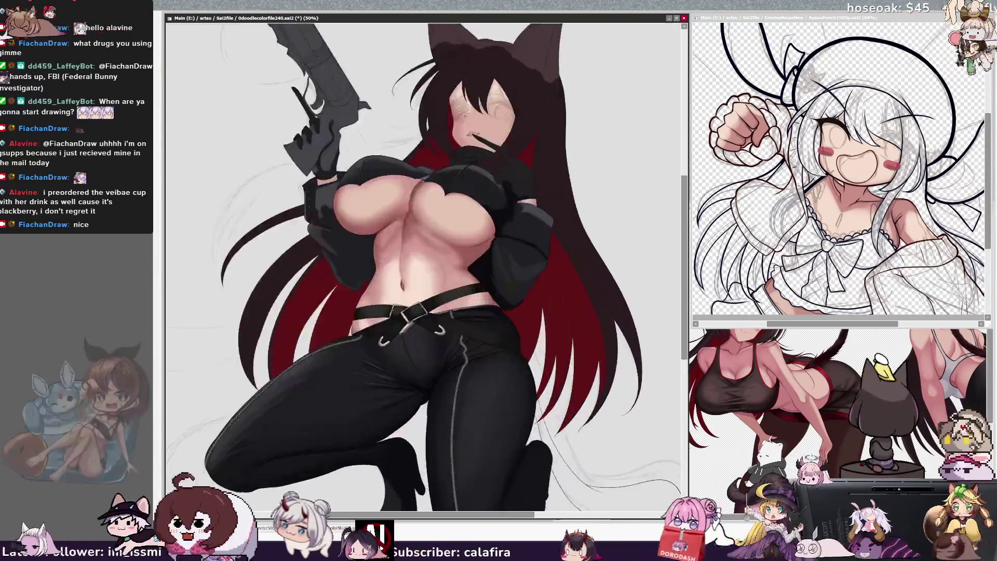
pyautogui.hotkey('ctrl', '+')
pyautogui.hotkey('ctrl', '+')
pyautogui.moveTo(311, 130); pyautogui.dragTo(577, 519)
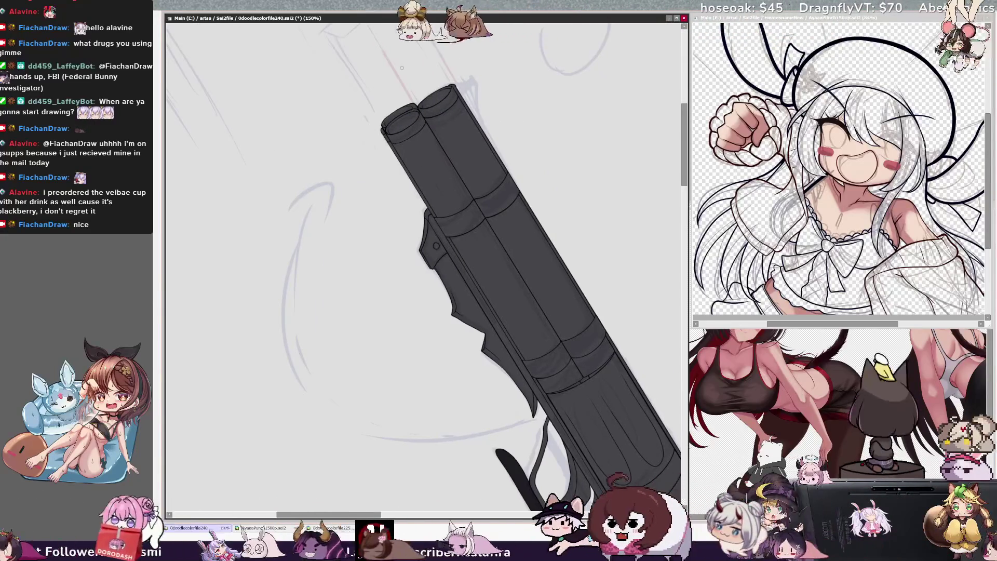
pyautogui.hotkey('ctrl', '-')
pyautogui.hotkey('ctrl', '-')
pyautogui.hotkey('ctrl', '-')
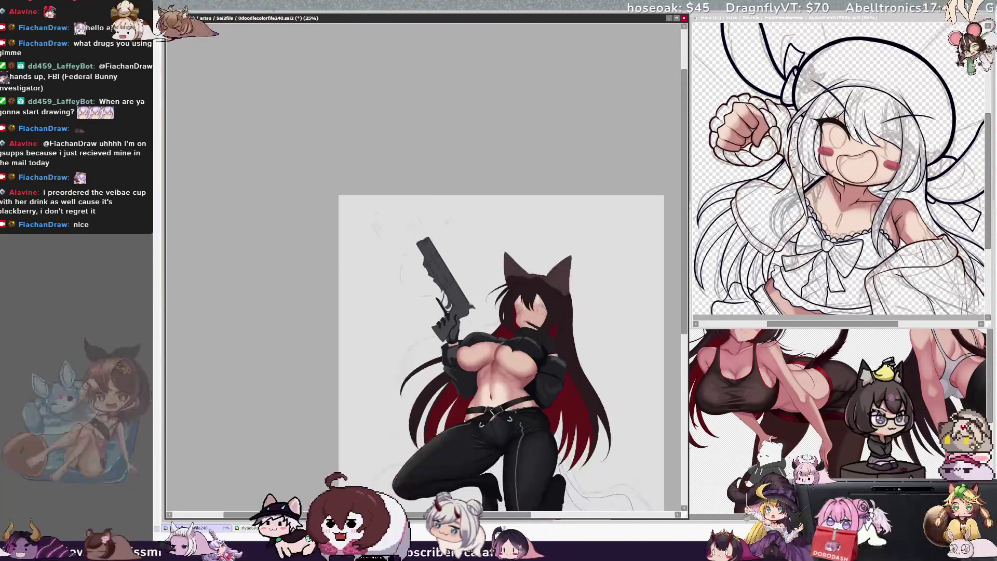
pyautogui.scroll(-1, 501, 337)
pyautogui.scroll(-1, 501, 319)
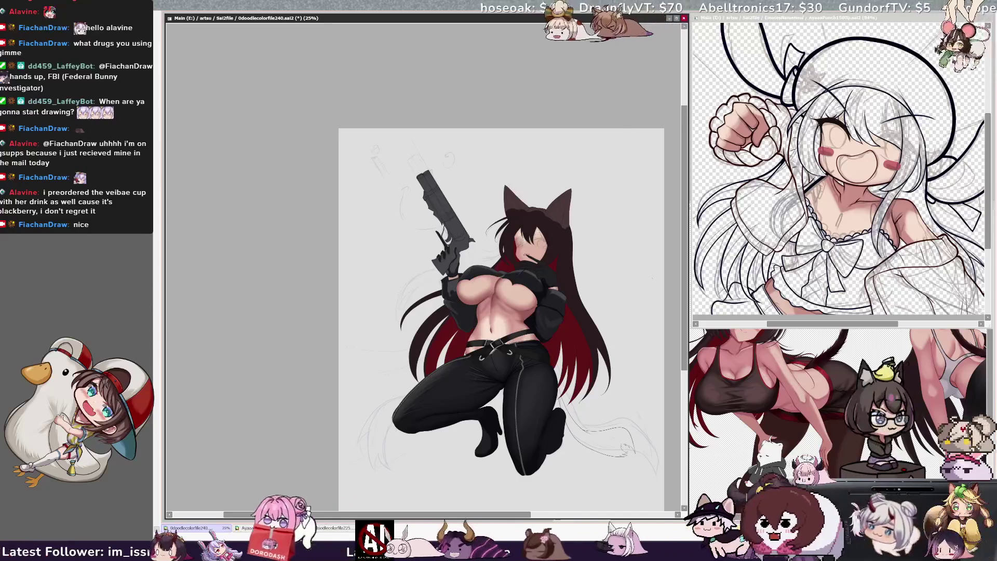
pyautogui.hotkey('ctrl', '+')
pyautogui.hotkey('ctrl', '+')
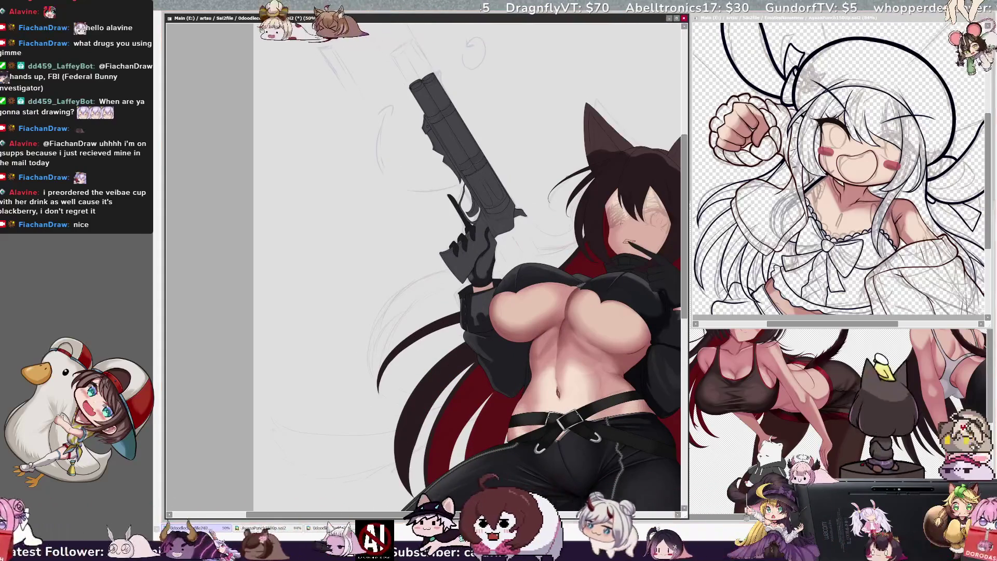
# Step: Pan the canvas left so the whole cat-eared girl with the revolver is visible
pyautogui.hscroll(2, 425, 264)
pyautogui.hscroll(1, 423, 265)
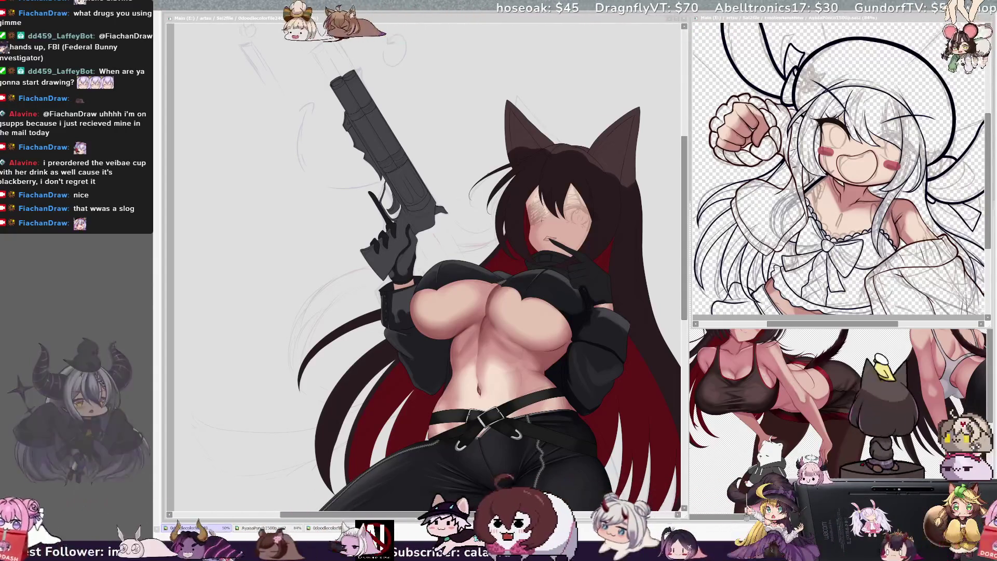
pyautogui.hotkey('alt', 'Tab')
pyautogui.moveTo(423, 260); pyautogui.dragTo(361, 246)
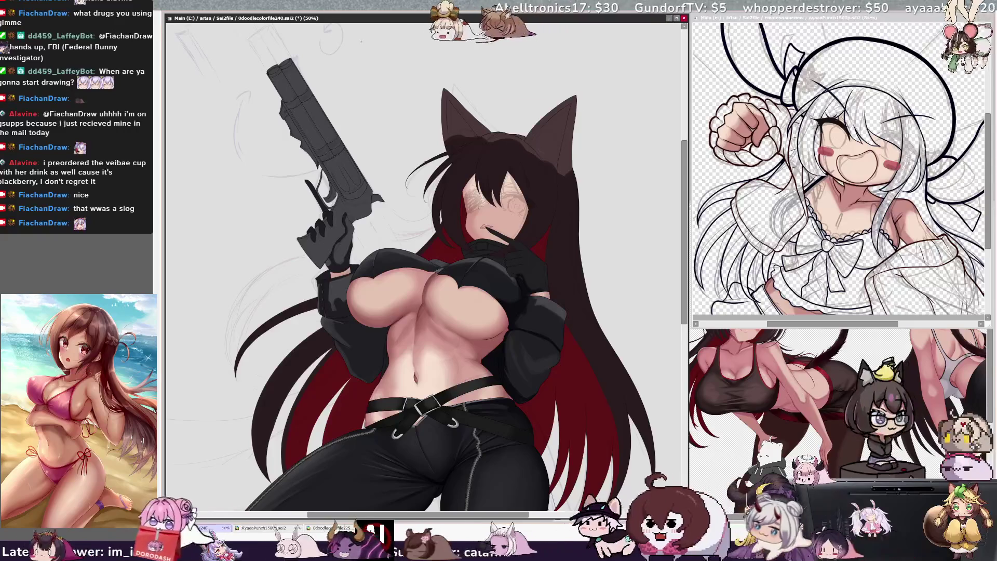
pyautogui.scroll(4, 410, 280)
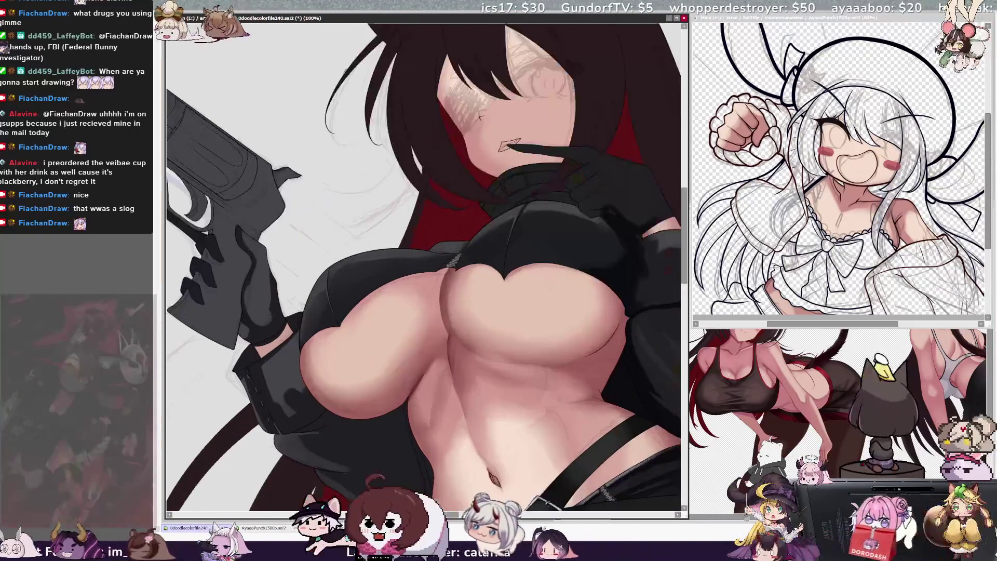
pyautogui.scroll(5, 423, 267)
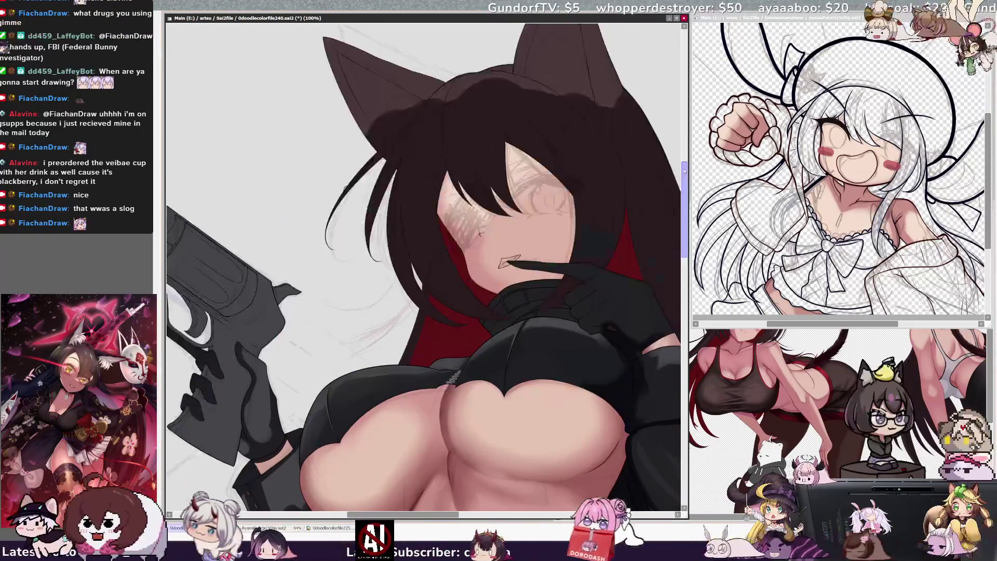
pyautogui.scroll(-2, 682, 177)
pyautogui.hotkey('ctrl', 'z')
pyautogui.hotkey('ctrl', 'y')
pyautogui.hotkey('ctrl', 'z')
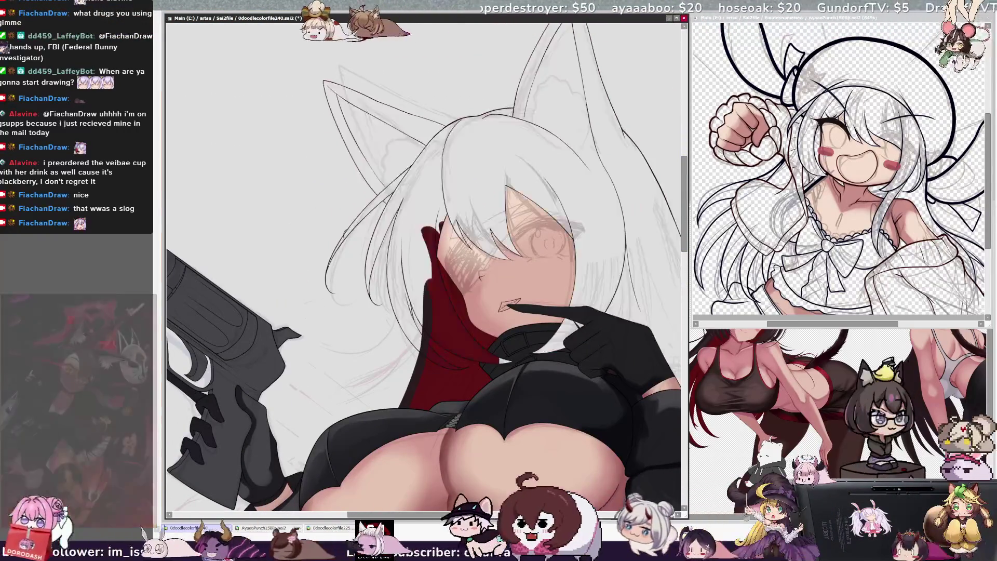
pyautogui.hotkey('ctrl', 'y')
pyautogui.hotkey('ctrl', 'z')
pyautogui.hotkey('ctrl', 'y')
pyautogui.hotkey('ctrl', 'z')
pyautogui.hotkey('ctrl', 'y')
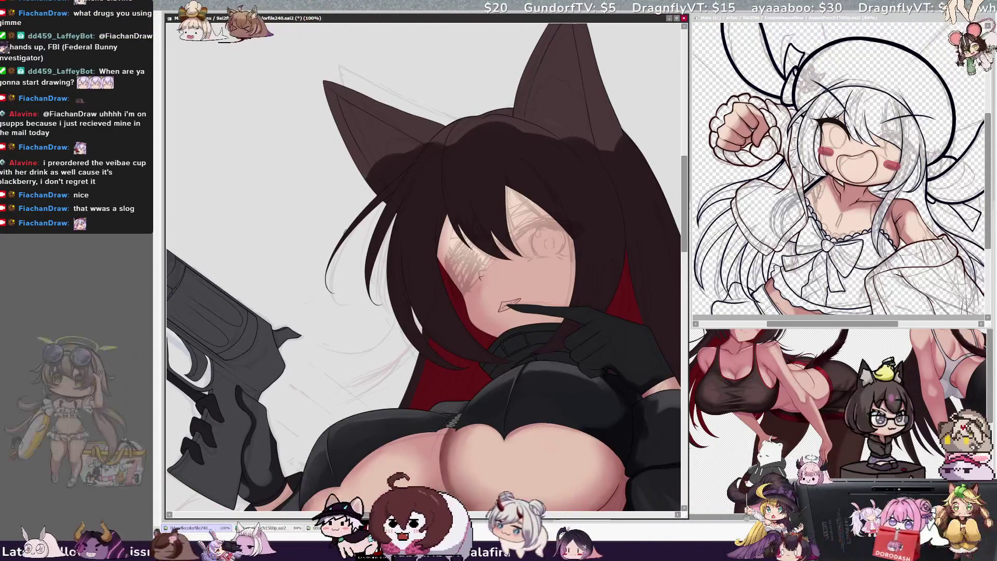
pyautogui.hotkey('ctrl', 'z')
pyautogui.hotkey('ctrl', 'y')
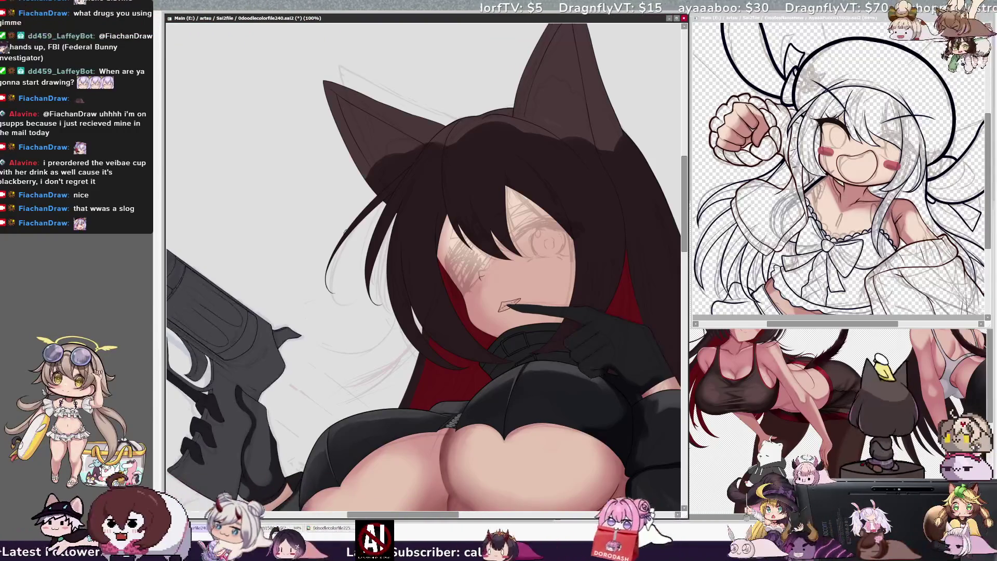
pyautogui.hotkey('ctrl', 'z')
pyautogui.hotkey('ctrl', 'y')
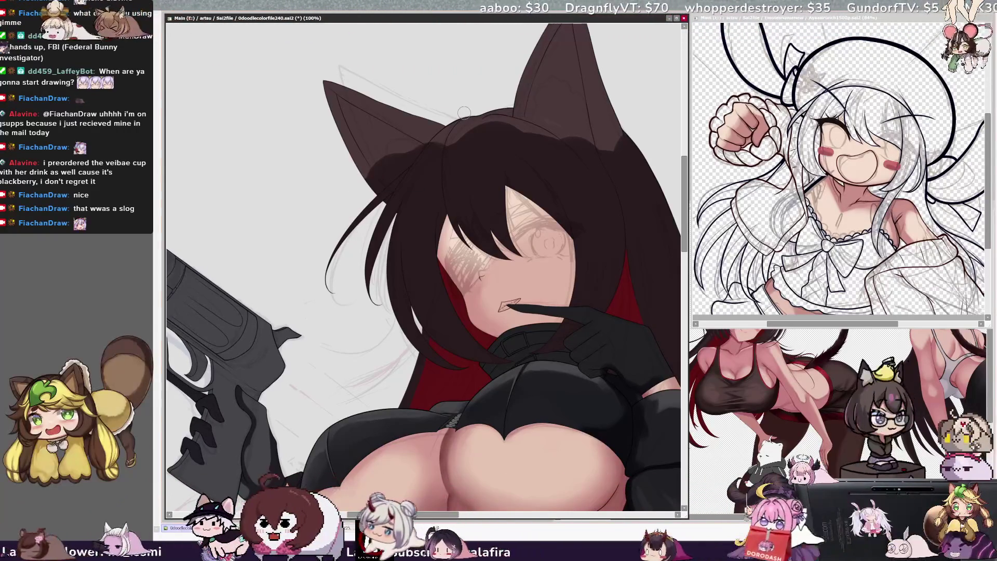
pyautogui.press('-')
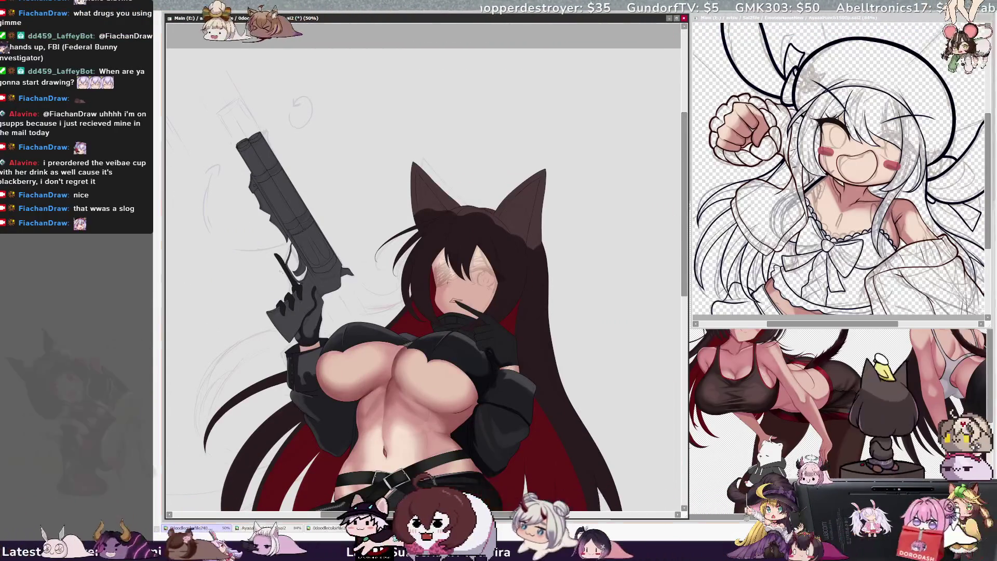
# Step: Pick the gloved hand's layer from the canvas, then bring up 0doodlecolorfile225.sai2 for reference
pyautogui.keyDown('ctrl'); pyautogui.keyDown('shift'); pyautogui.click(313, 330); pyautogui.keyUp('shift'); pyautogui.keyUp('ctrl')
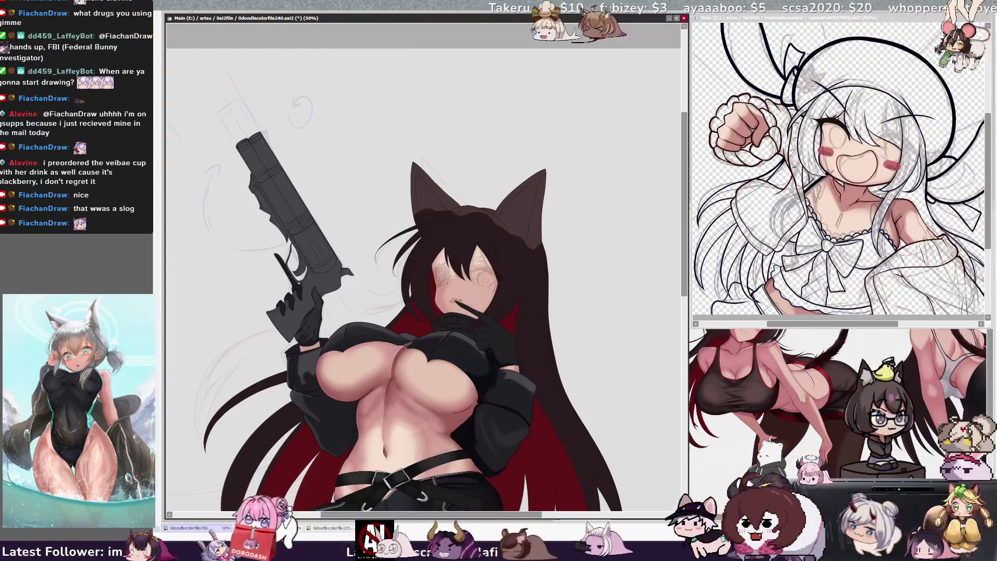
pyautogui.moveTo(684, 284); pyautogui.dragTo(684, 287)
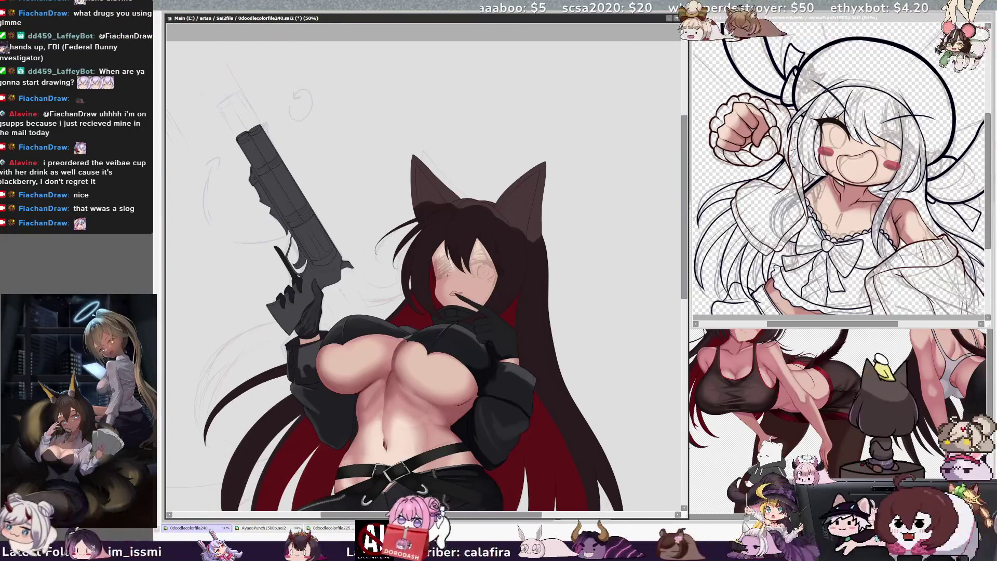
pyautogui.hotkey('ctrl', 'Tab')
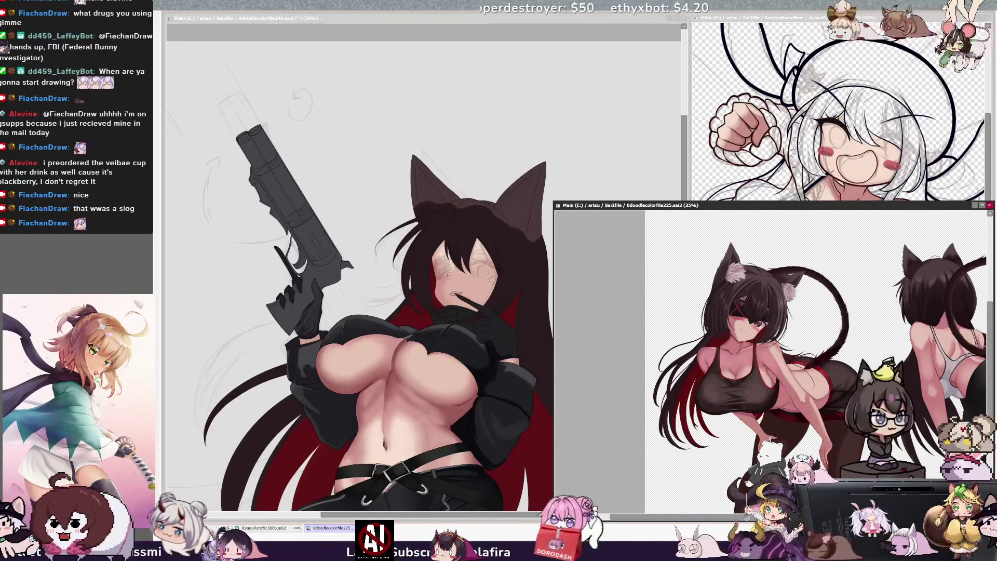
# Step: Bring 0doodlecolorfile240 back to the front, nudge the view, and select the face's skin area
pyautogui.click(443, 19)
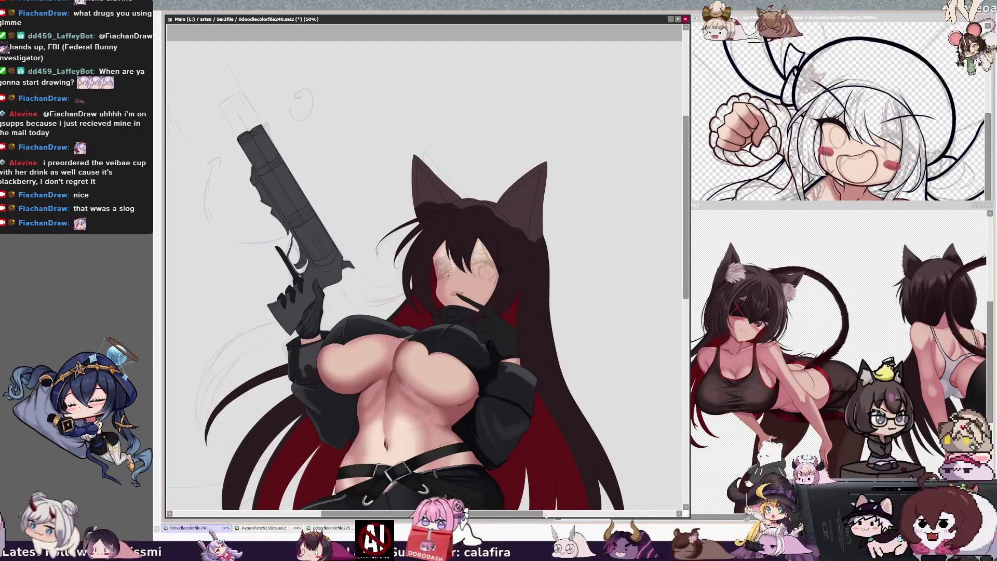
pyautogui.moveTo(415, 514); pyautogui.dragTo(419, 514)
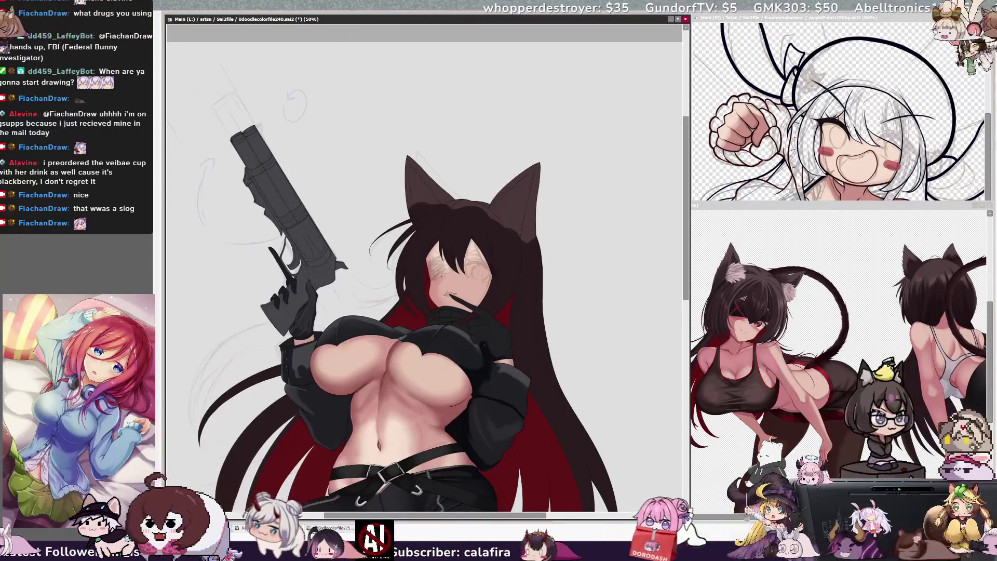
pyautogui.hotkey('ctrl', 'a')
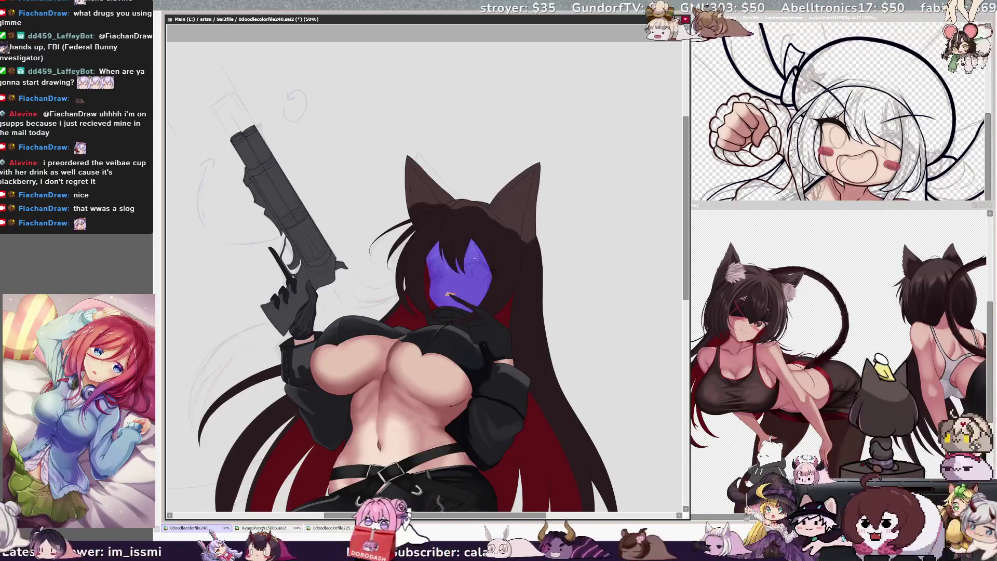
# Step: Clear the selected face tone, resize the brush, and tilt and zoom the view to 100% on the face
pyautogui.press('Delete')
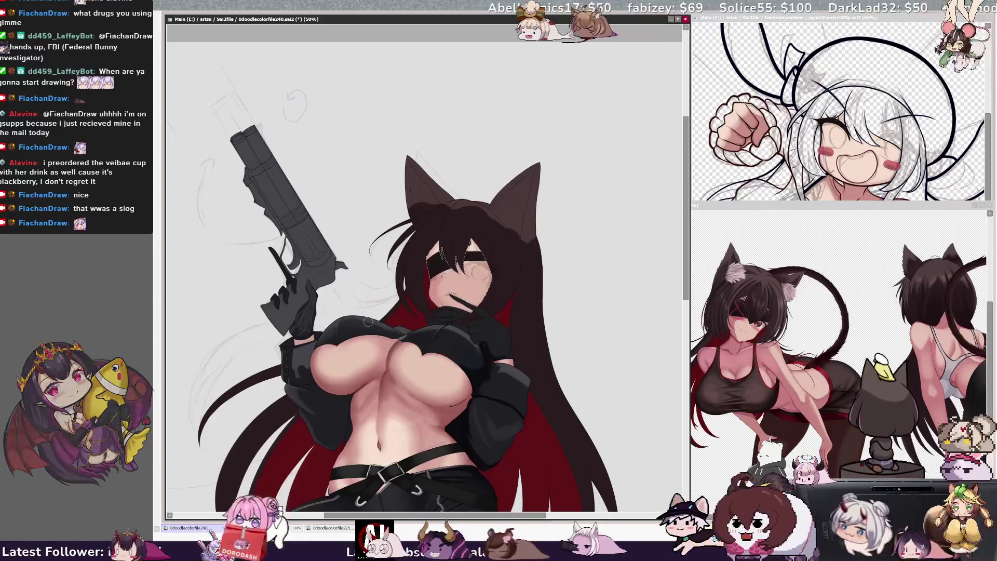
pyautogui.press(']')
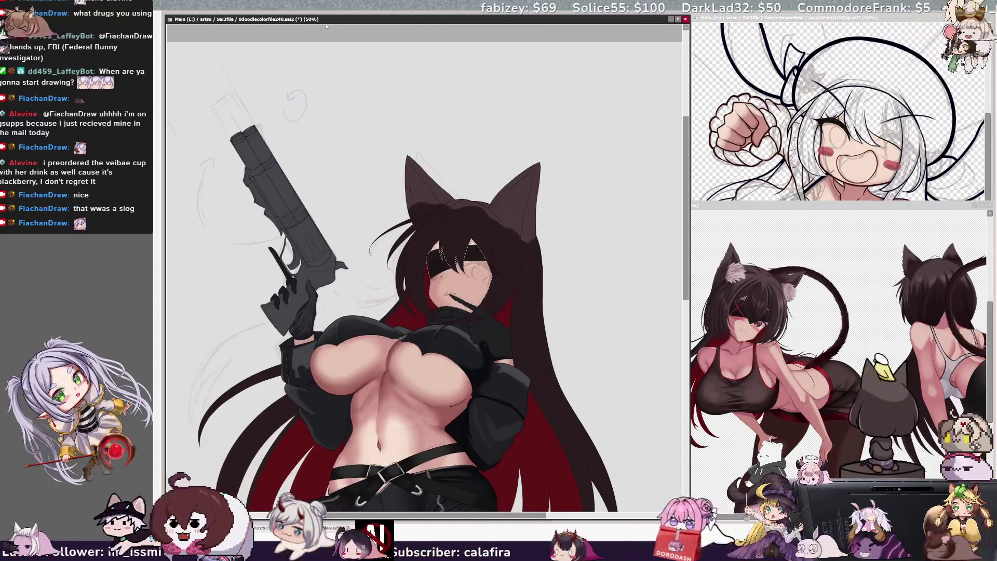
pyautogui.press('Delete')
pyautogui.press('Delete')
pyautogui.press('Delete')
pyautogui.hotkey('ctrl', '+')
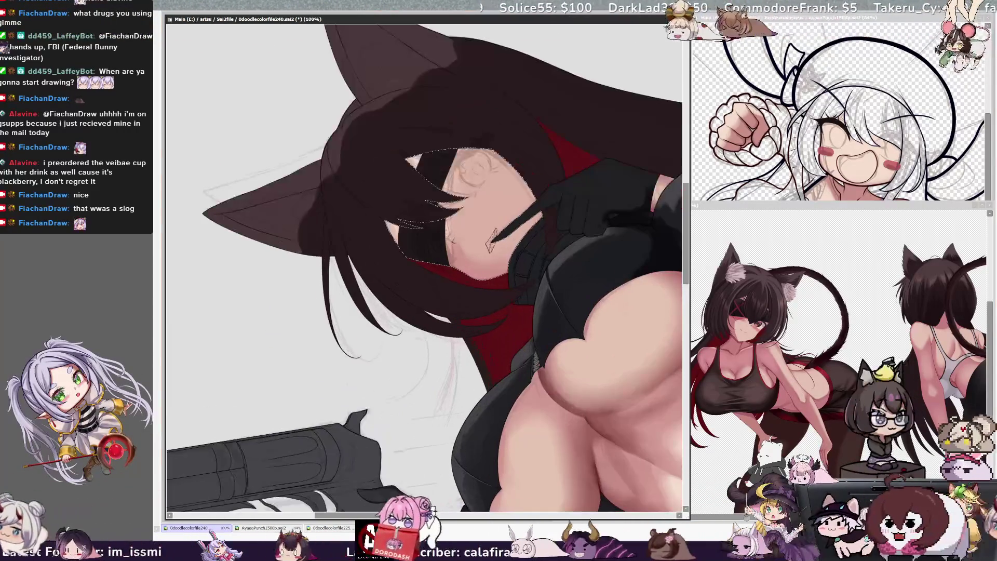
# Step: Paint the eyepatch over one eye at 100%, undoing a stray stroke and tilting the view as needed
pyautogui.scroll(2, 676, 232)
pyautogui.moveTo(437, 275); pyautogui.dragTo(437, 288)
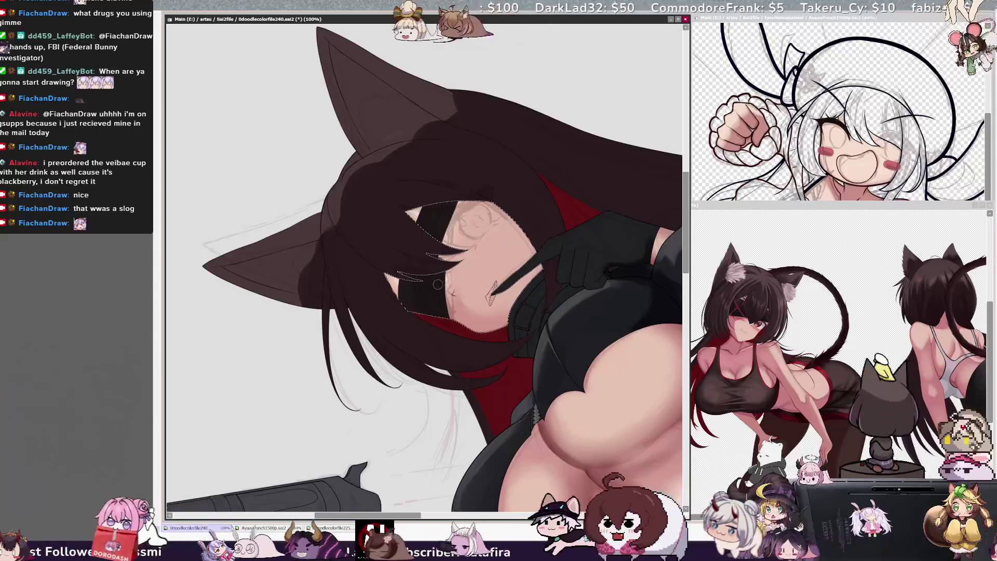
pyautogui.hotkey('ctrl', 'z')
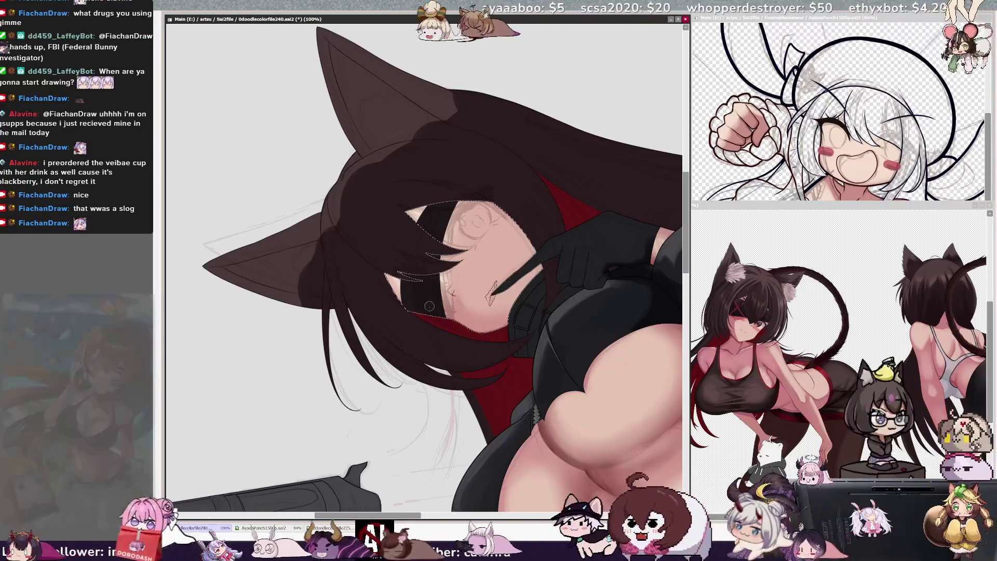
pyautogui.press('Home')
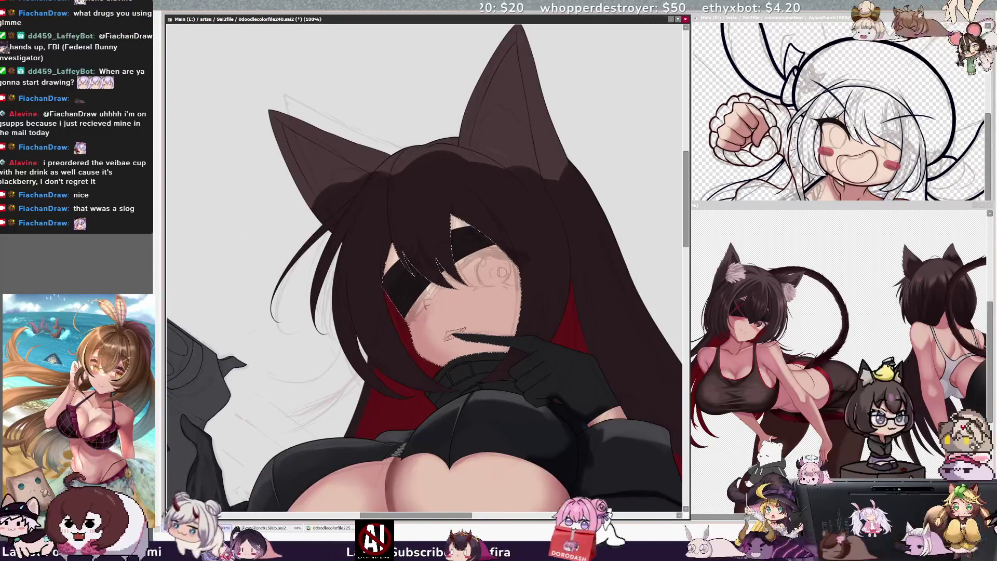
pyautogui.press('Delete')
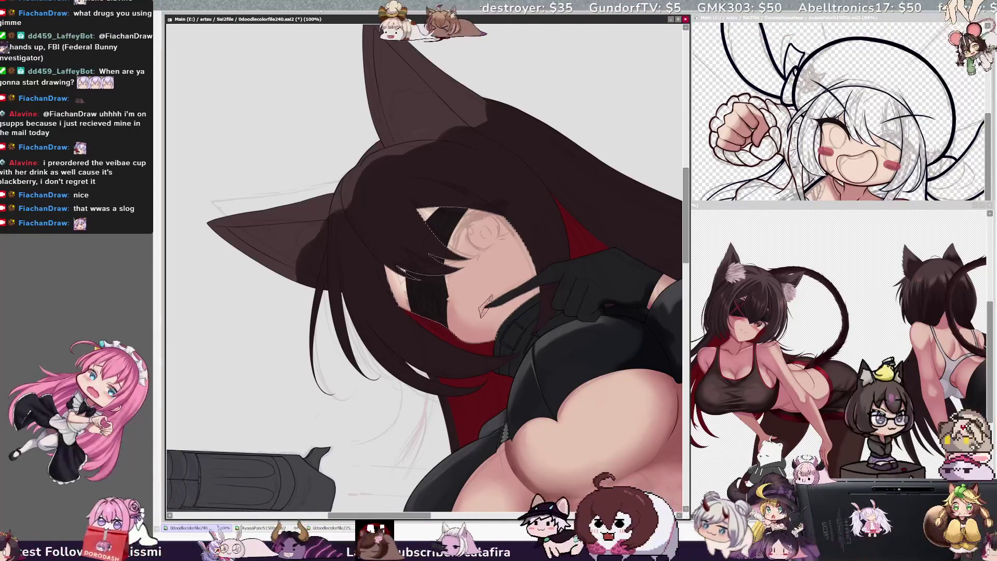
pyautogui.press('Home')
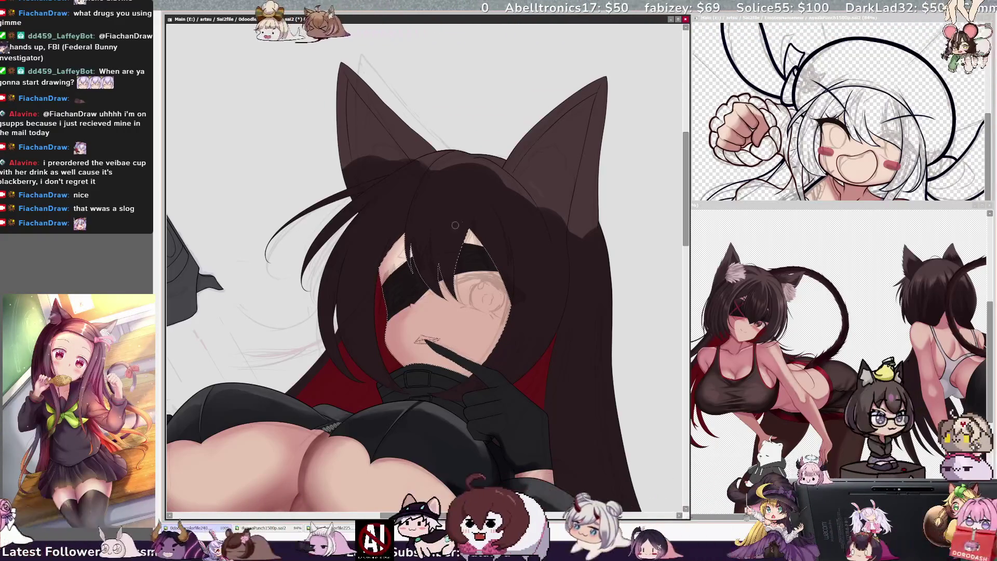
# Step: Pick layers from the canvas (eye area, hair), ending on the eyepatch layer
pyautogui.keyDown('ctrl'); pyautogui.click(407, 266); pyautogui.keyUp('ctrl')
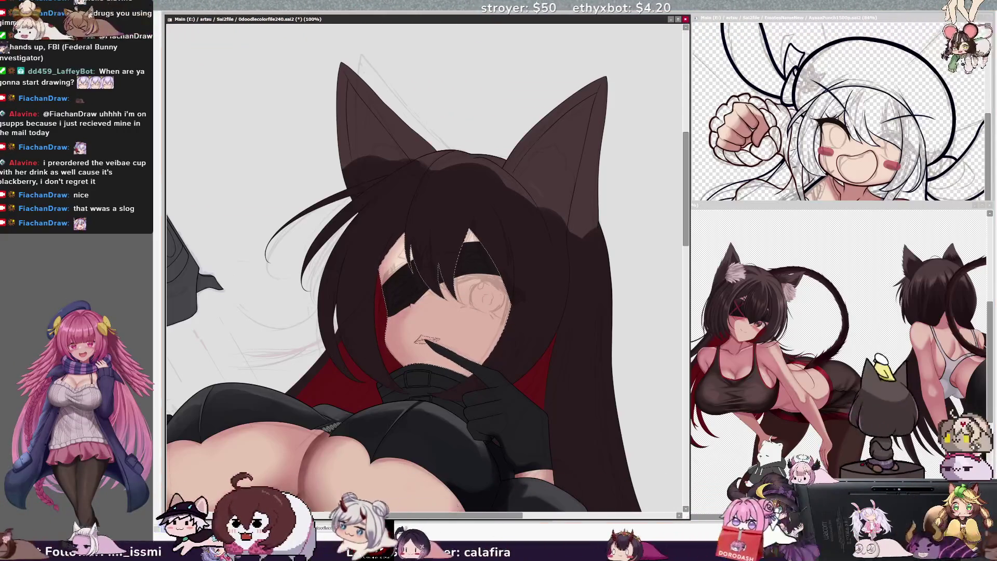
pyautogui.keyDown('ctrl'); pyautogui.keyDown('alt'); pyautogui.click(519, 208); pyautogui.keyUp('alt'); pyautogui.keyUp('ctrl')
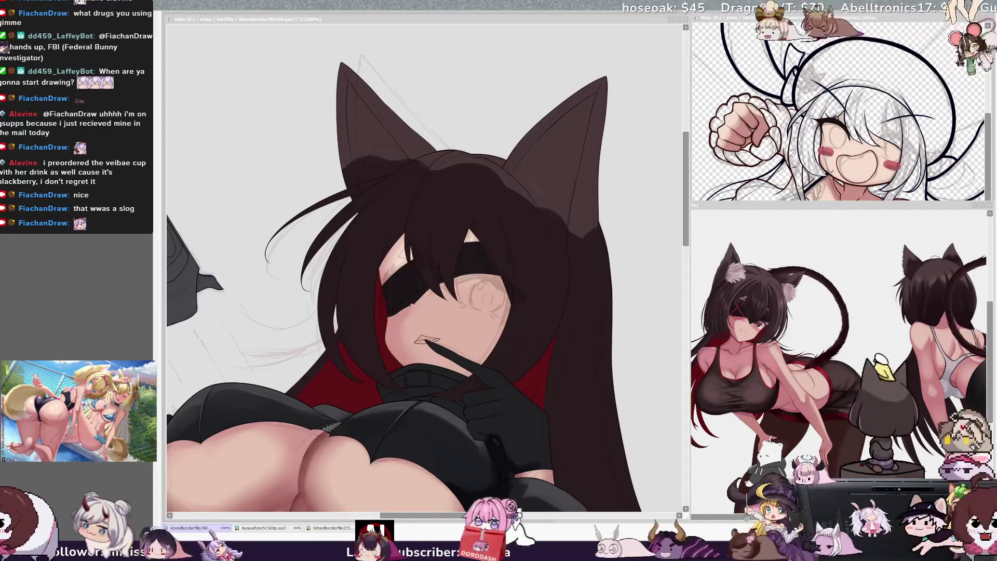
pyautogui.hotkey('alt', 'Tab')
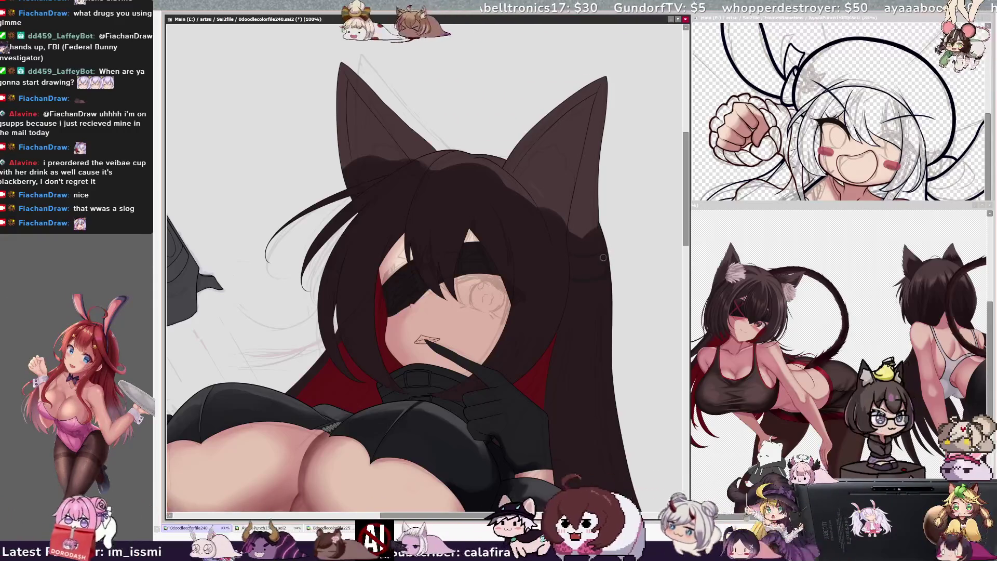
pyautogui.keyDown('ctrl'); pyautogui.keyDown('shift'); pyautogui.click(591, 267); pyautogui.keyUp('shift'); pyautogui.keyUp('ctrl')
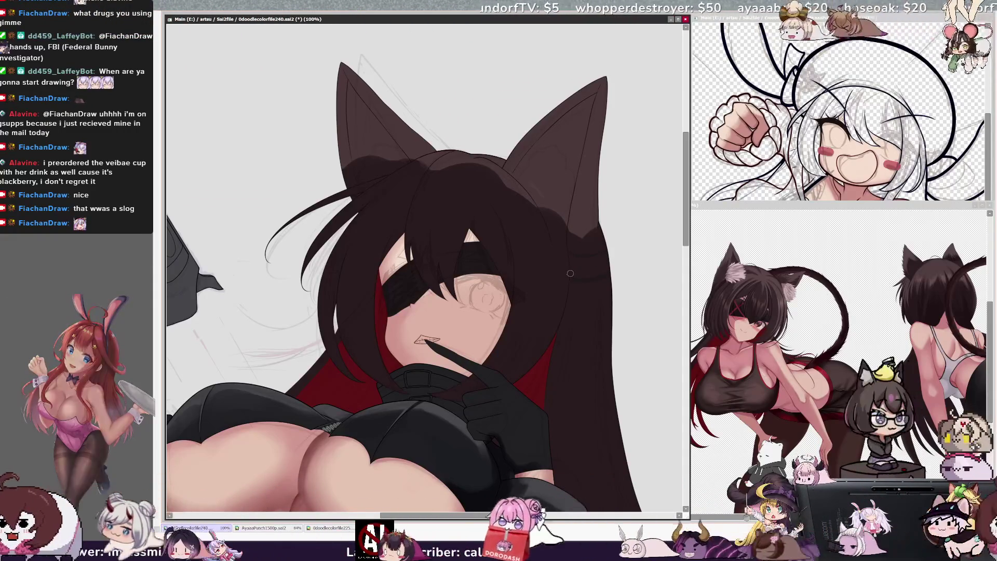
# Step: On a mirrored, rotated view, darken the eyepatch strap with a short stroke; brush enlarged to 88
pyautogui.press('[')
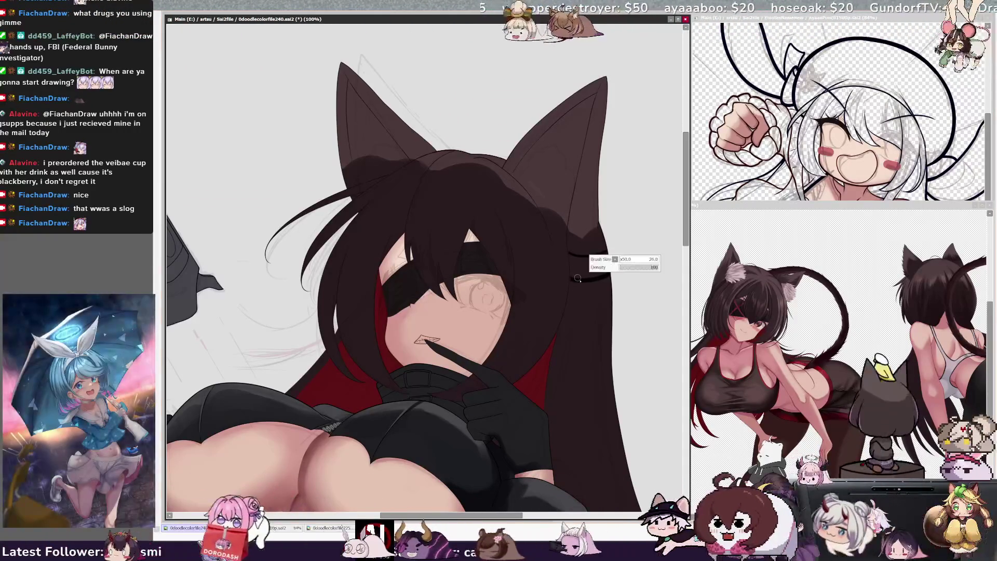
pyautogui.press('h')
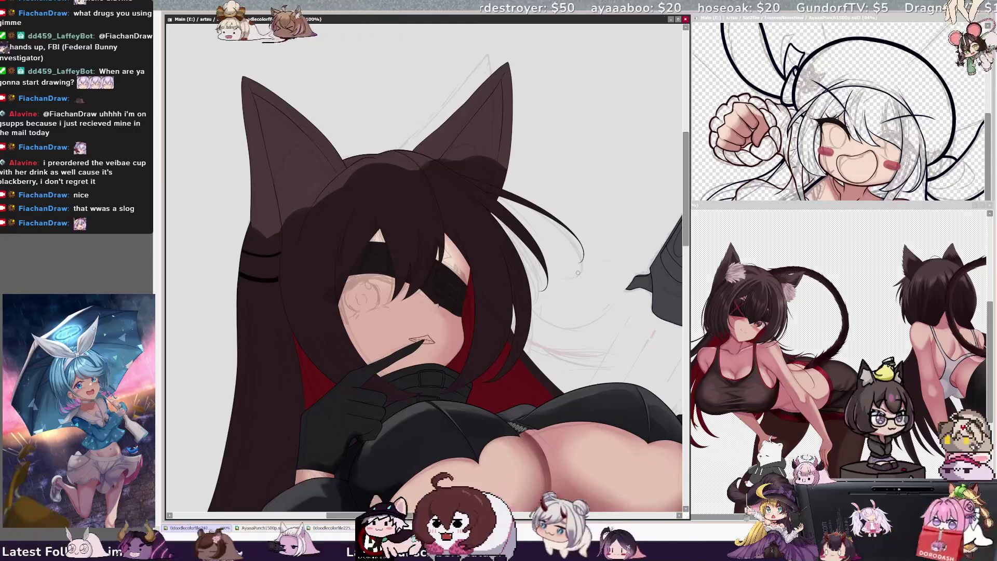
pyautogui.press('Delete')
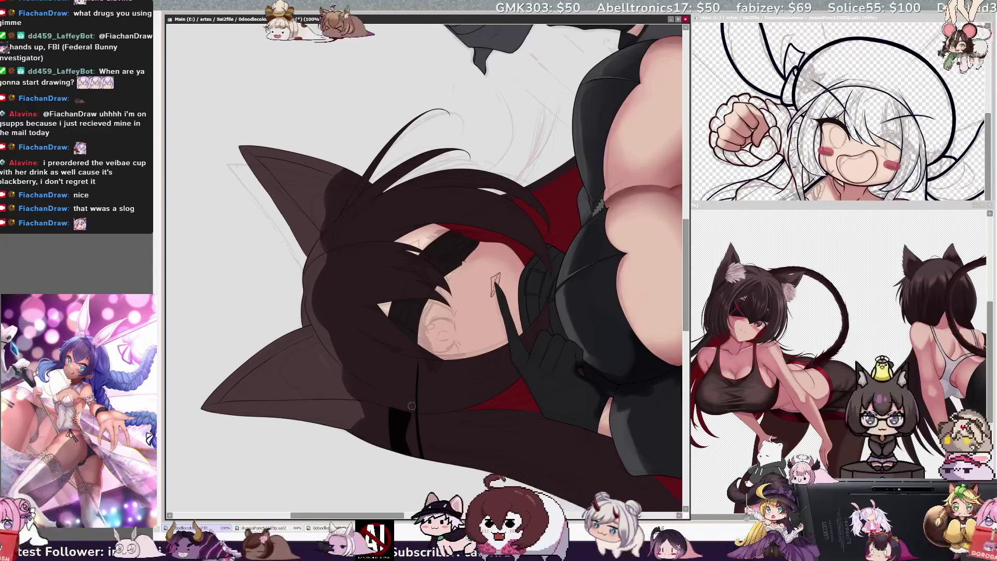
pyautogui.moveTo(416, 444); pyautogui.dragTo(413, 432)
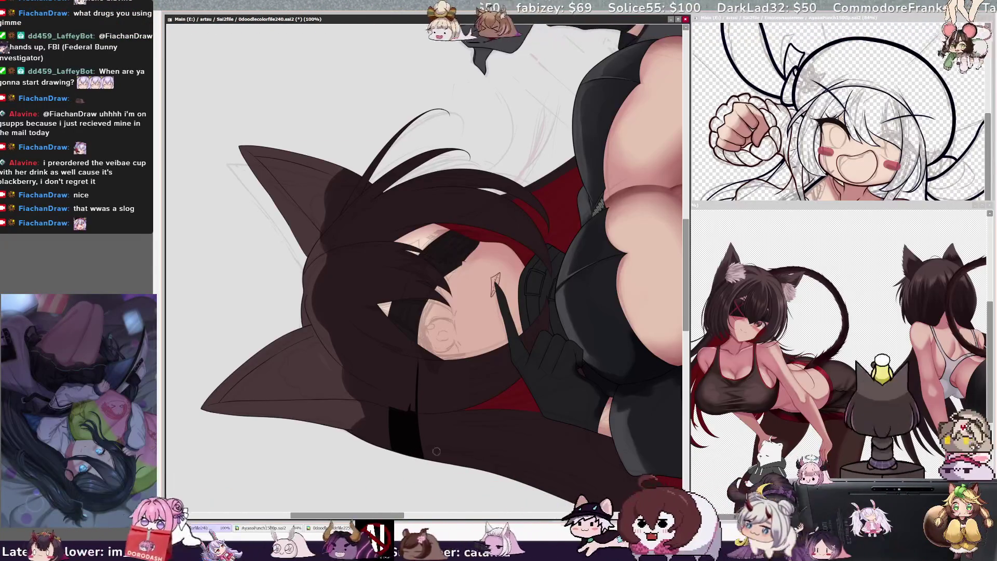
pyautogui.hscroll(3, 449, 424)
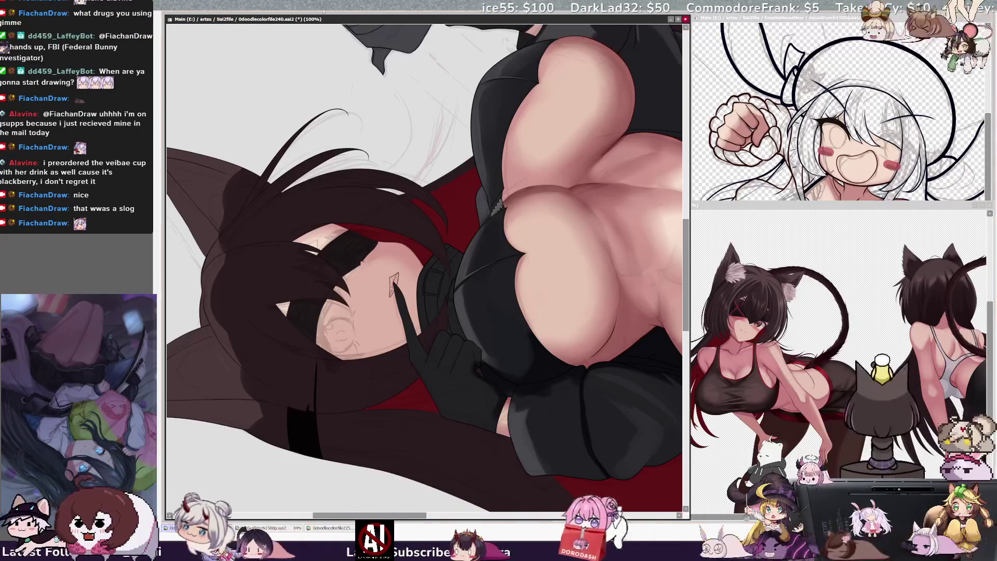
pyautogui.press('End')
pyautogui.press('End')
pyautogui.press('End')
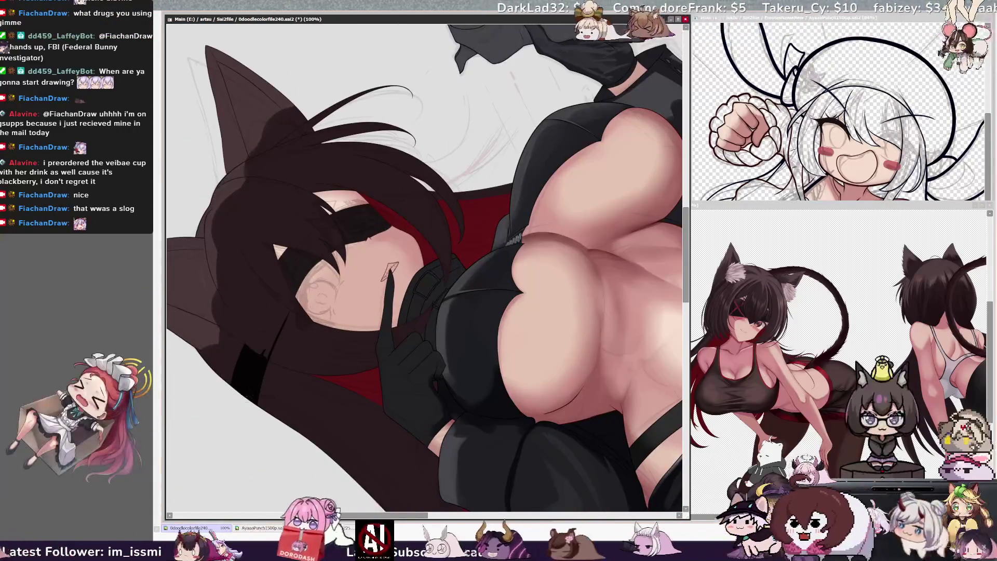
pyautogui.press('[')
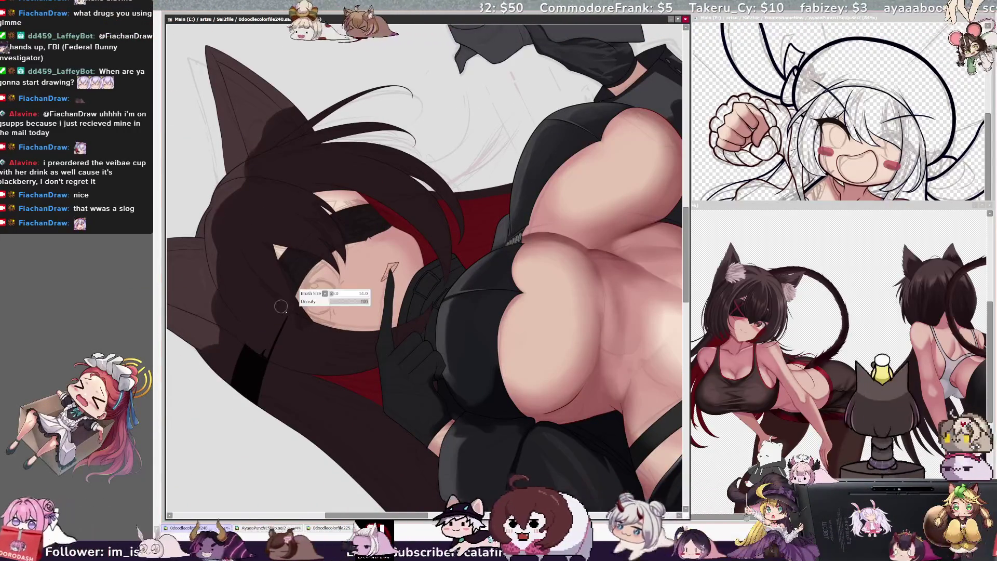
pyautogui.press('[')
pyautogui.press('[')
pyautogui.press('[')
pyautogui.press('[')
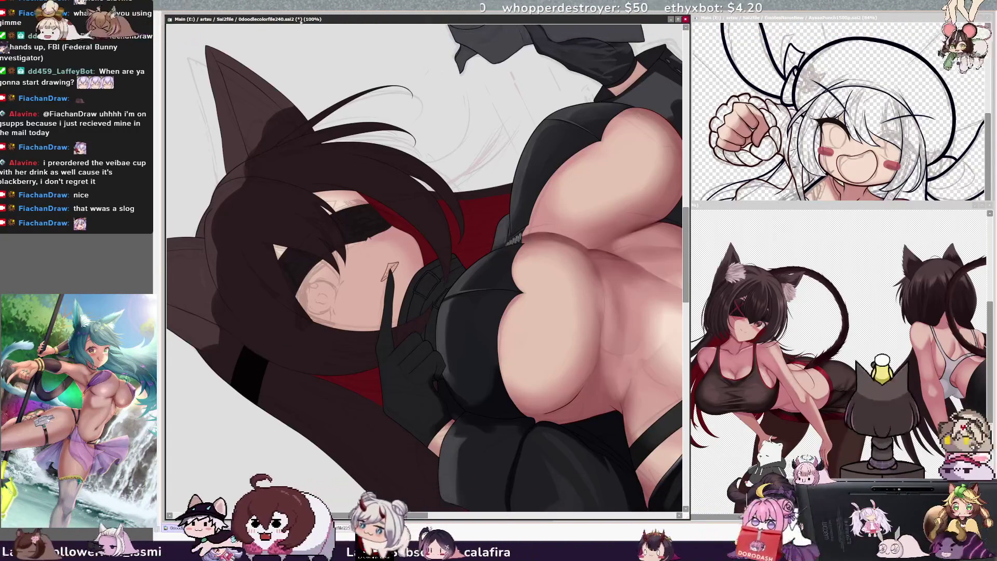
# Step: At 50% zoom, turn the face mask into a selection on Layer38 and darken the eyepatch marks
pyautogui.press('Delete')
pyautogui.press('-')
pyautogui.press('-')
pyautogui.press('-')
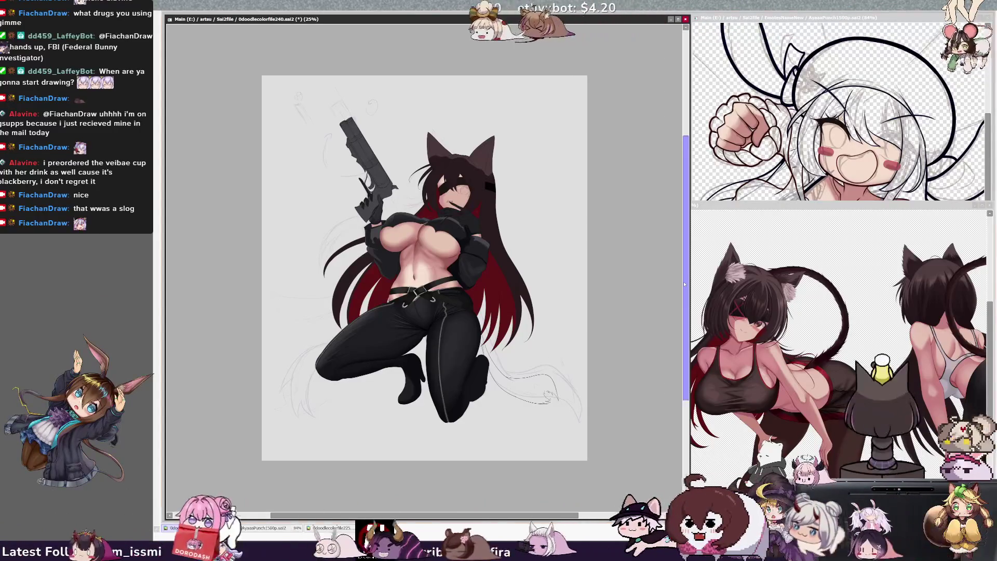
pyautogui.press('Delete')
pyautogui.press('Delete')
pyautogui.press('+')
pyautogui.press('+')
pyautogui.scroll(3, 426, 267)
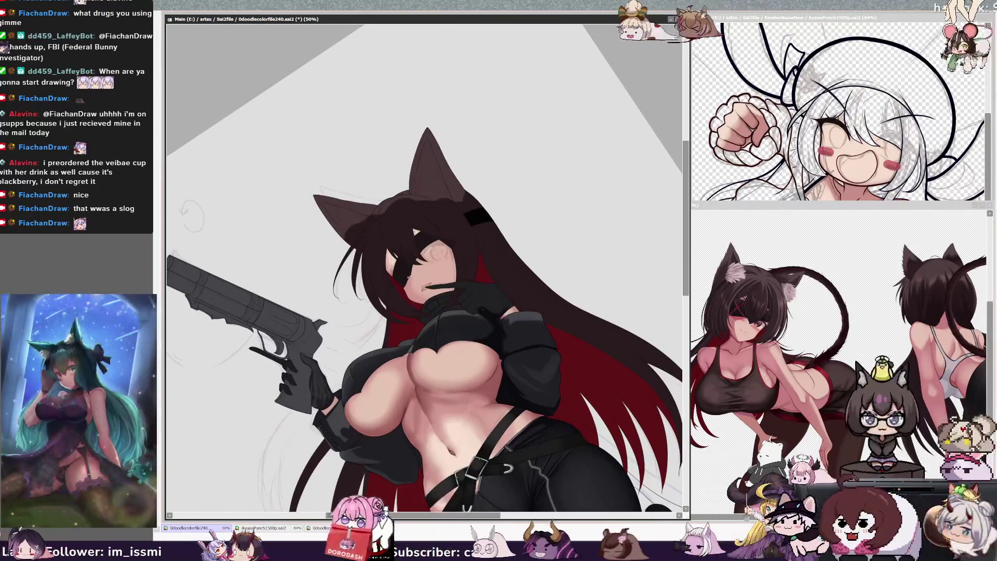
pyautogui.press('b')
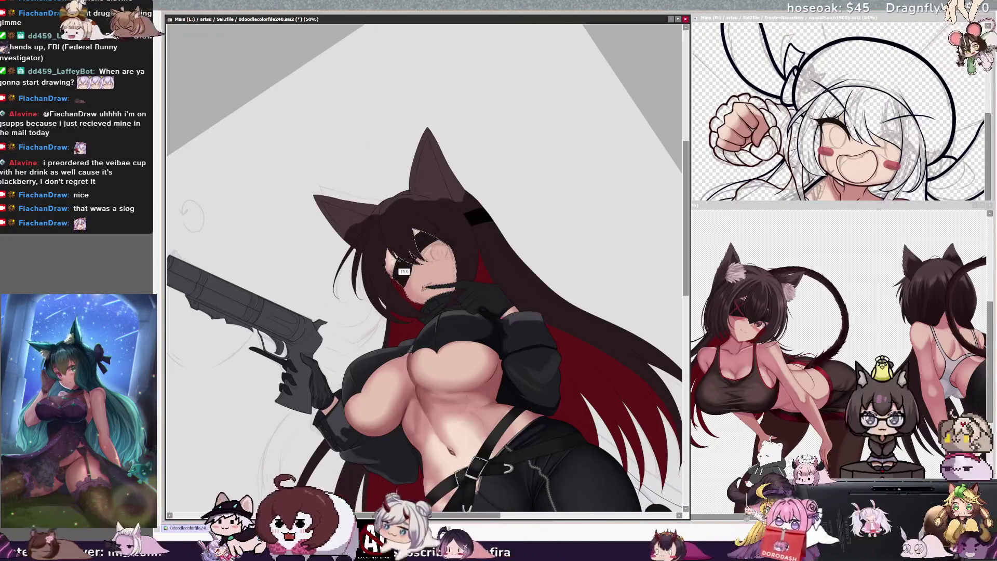
pyautogui.keyDown('ctrl'); pyautogui.keyDown('shift'); pyautogui.click(401, 272); pyautogui.keyUp('shift'); pyautogui.keyUp('ctrl')
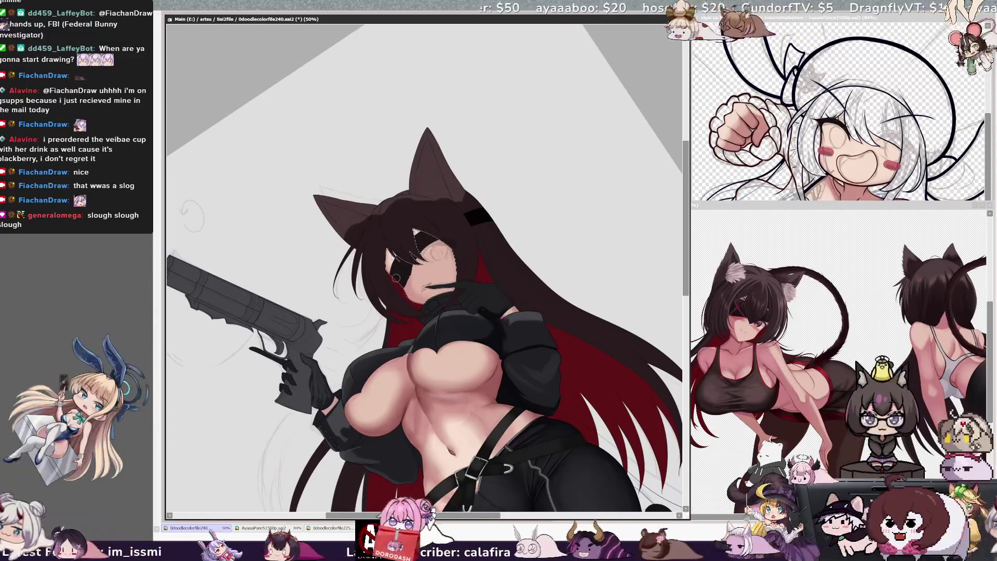
pyautogui.press('Home')
pyautogui.hotkey('ctrl', 'z')
pyautogui.hotkey('ctrl', 'z')
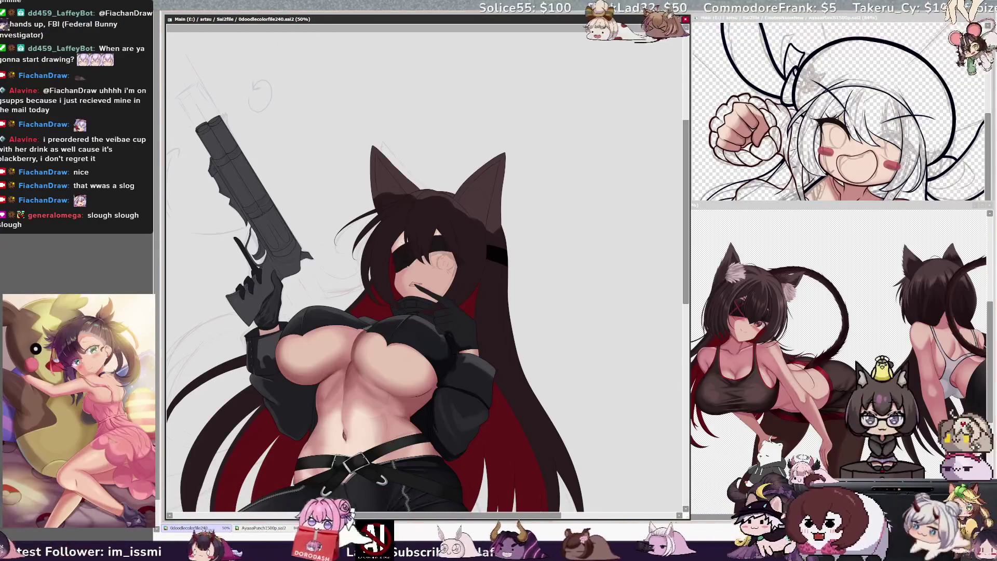
pyautogui.hotkey('ctrl', '-')
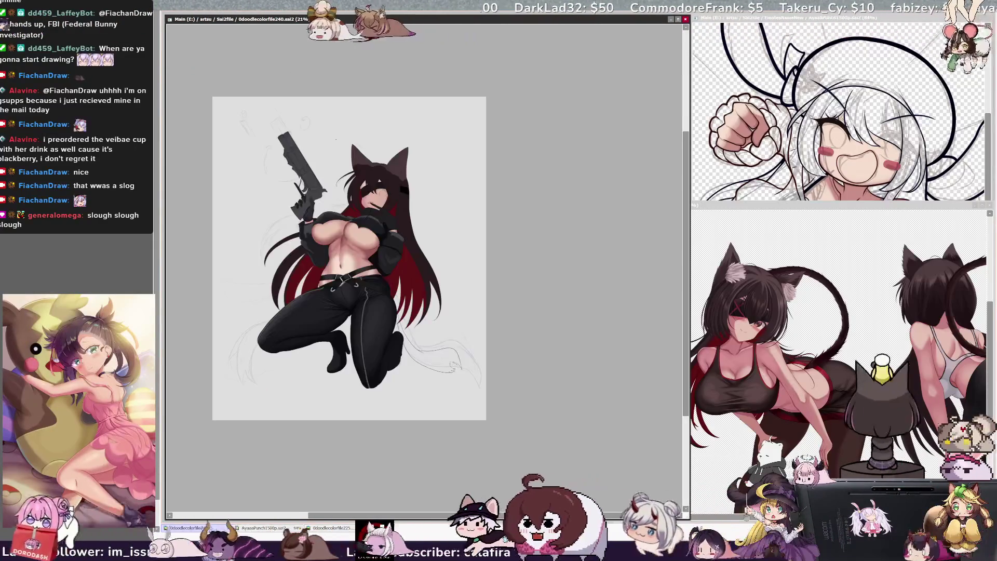
pyautogui.press('h')
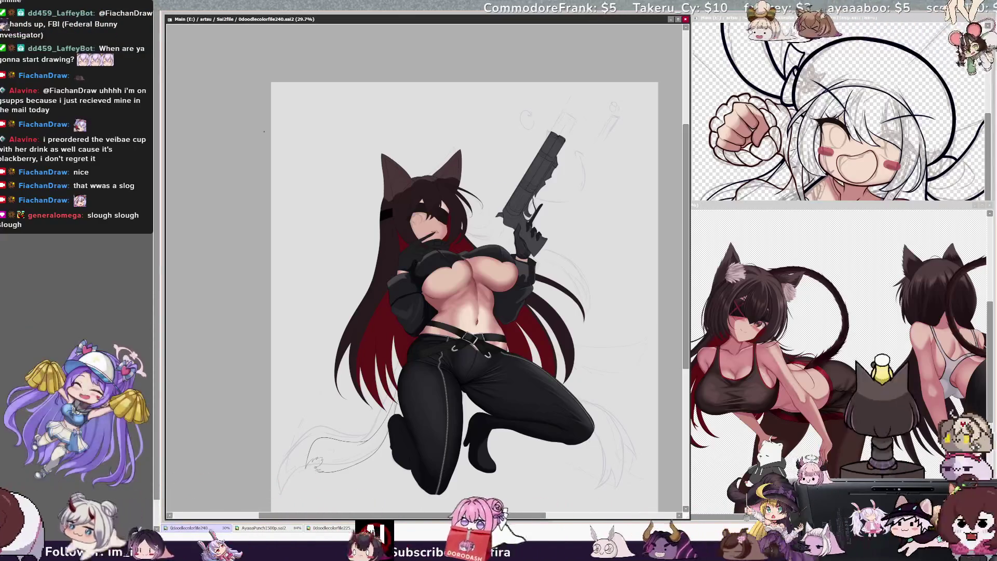
pyautogui.press('h')
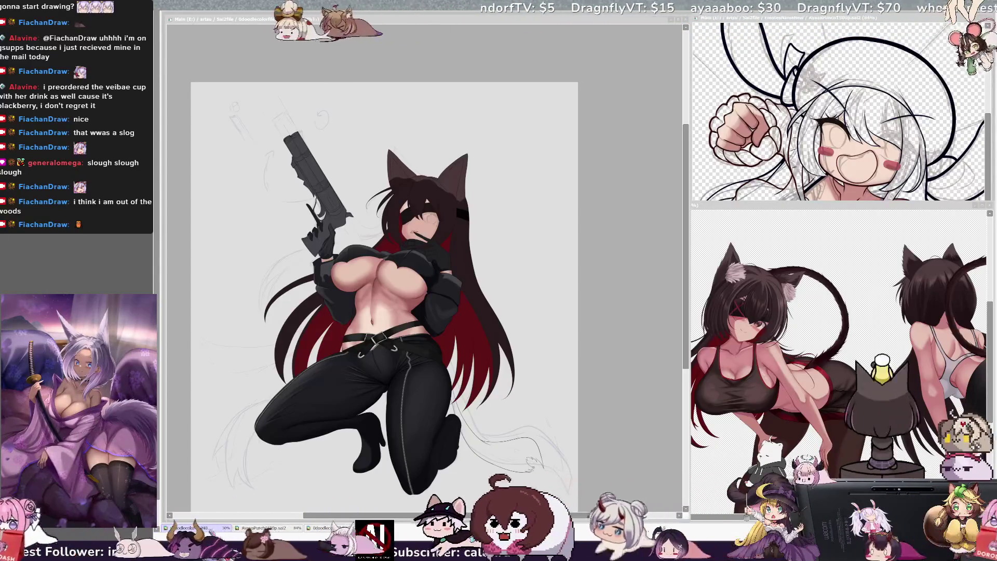
pyautogui.hotkey('alt', 'Tab')
# Step: Zoom in on the face and compare it with 0doodlecolorfile225, then return to 0doodlecolorfile240
pyautogui.hotkey('ctrl', '+')
pyautogui.hotkey('ctrl', '+')
pyautogui.hotkey('ctrl', '+')
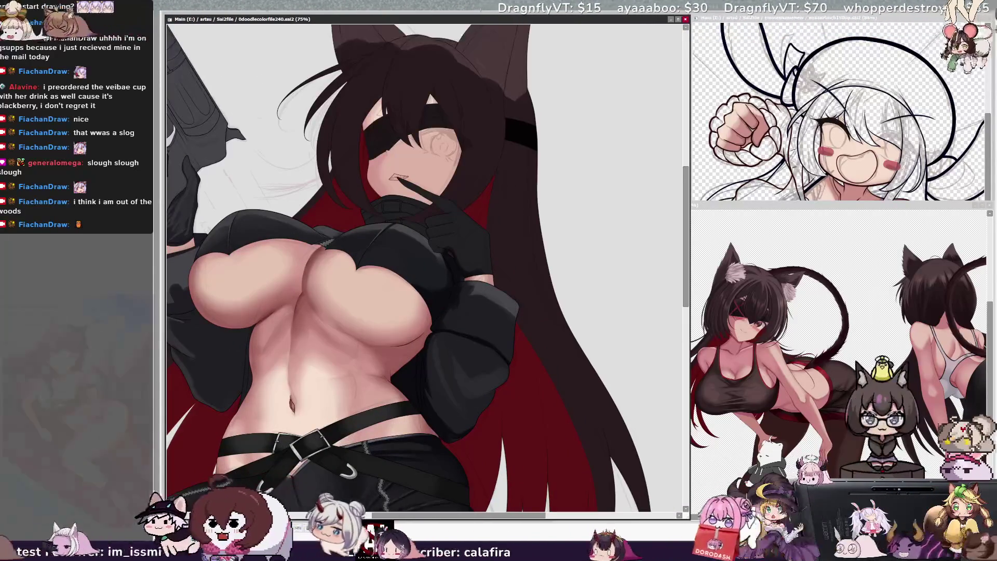
pyautogui.scroll(4, 679, 214)
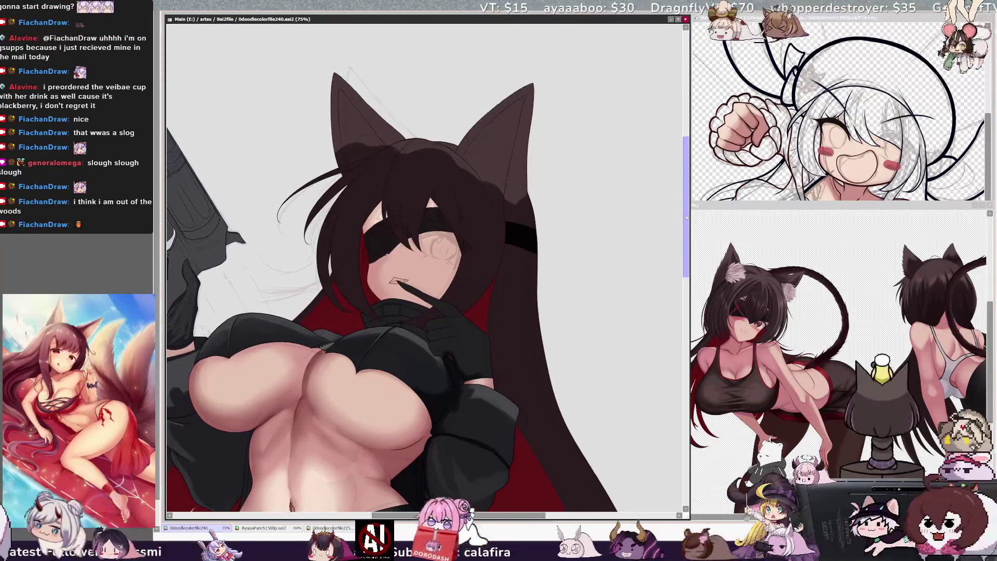
pyautogui.press('Delete')
pyautogui.press('Delete')
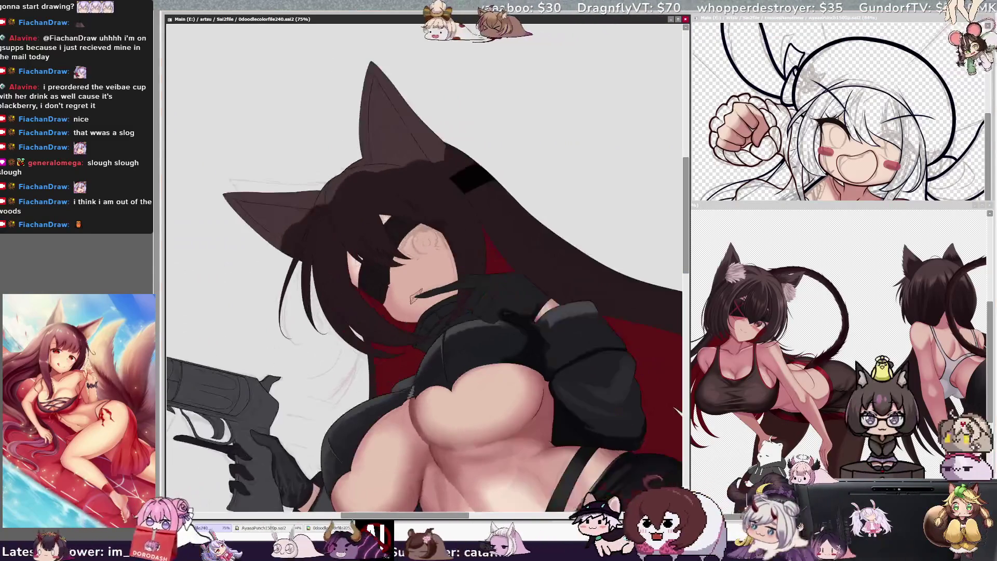
pyautogui.hotkey('ctrl', '+')
pyautogui.hotkey('ctrl', '+')
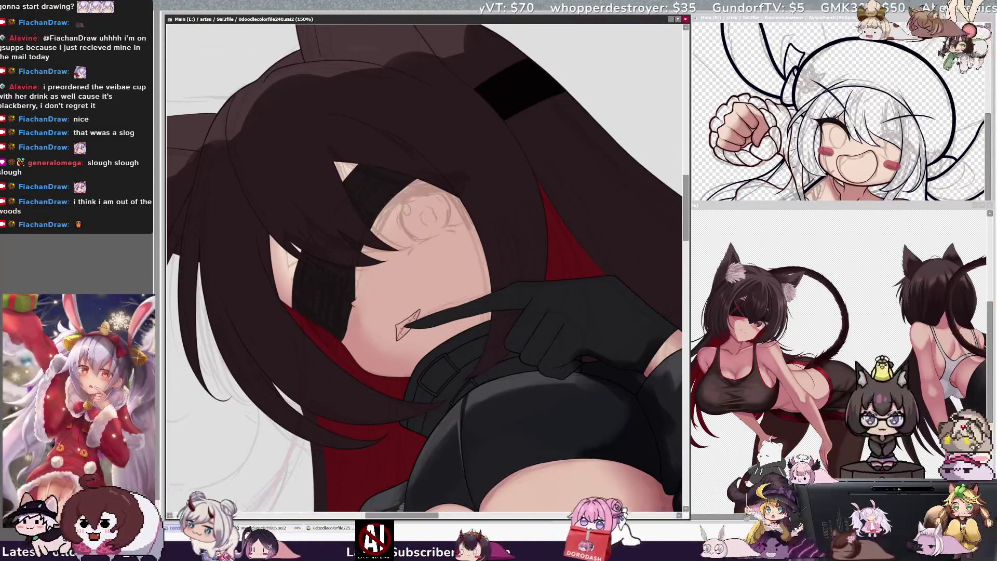
pyautogui.click(799, 214)
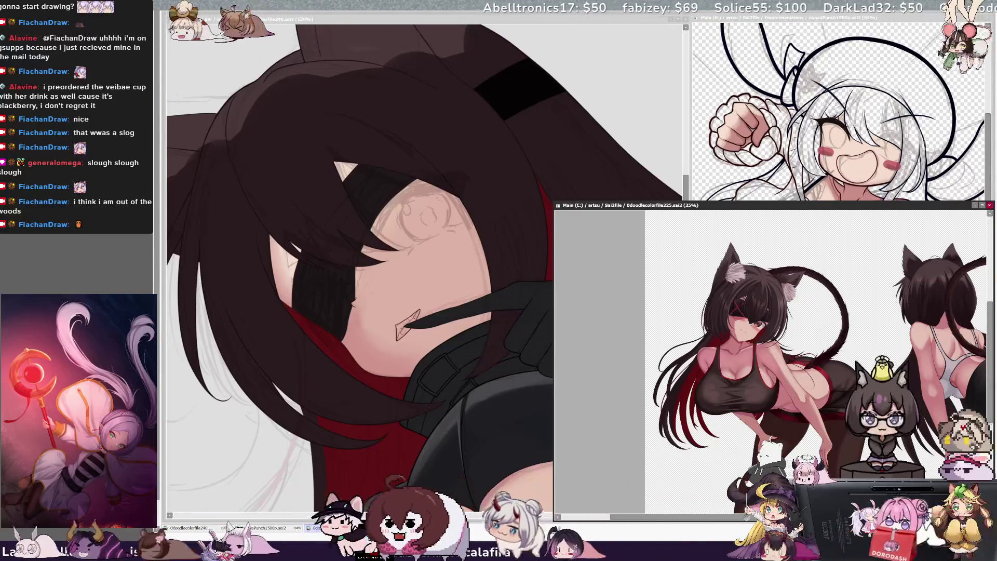
pyautogui.click(305, 85)
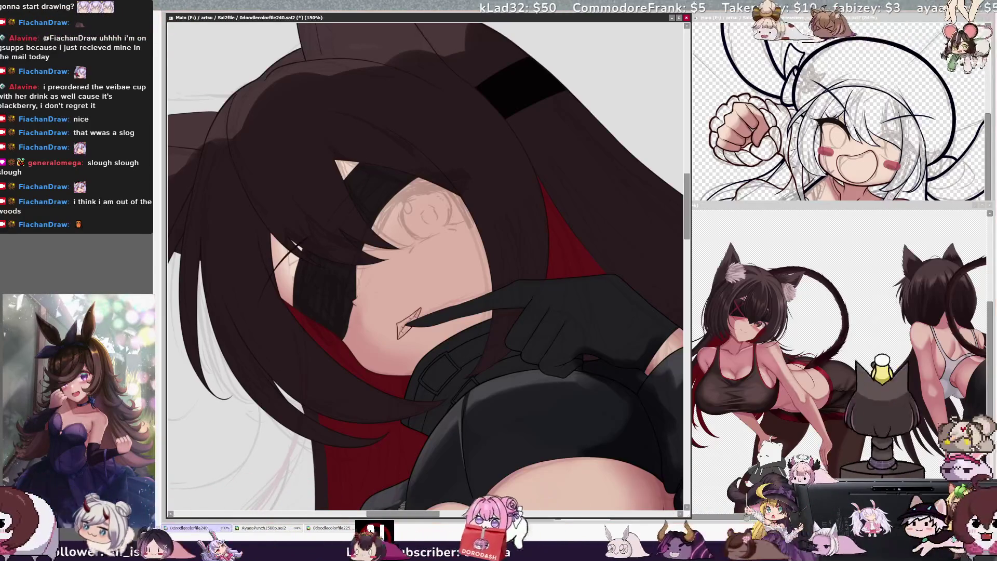
# Step: Repaint a hair strand beside the face, straighten the canvas, and zoom to 200% on the face
pyautogui.press('pagedown')
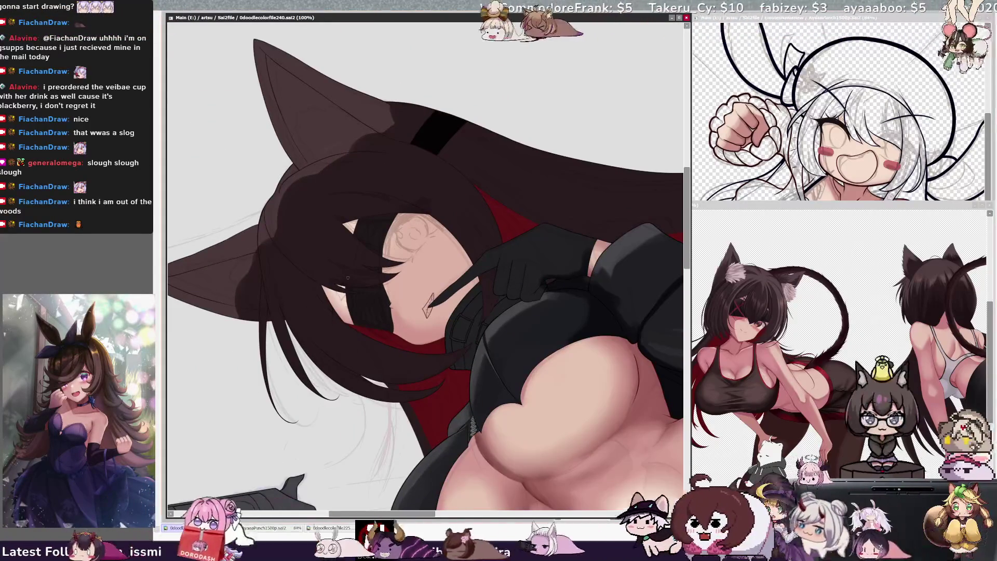
pyautogui.moveTo(336, 292); pyautogui.dragTo(331, 332)
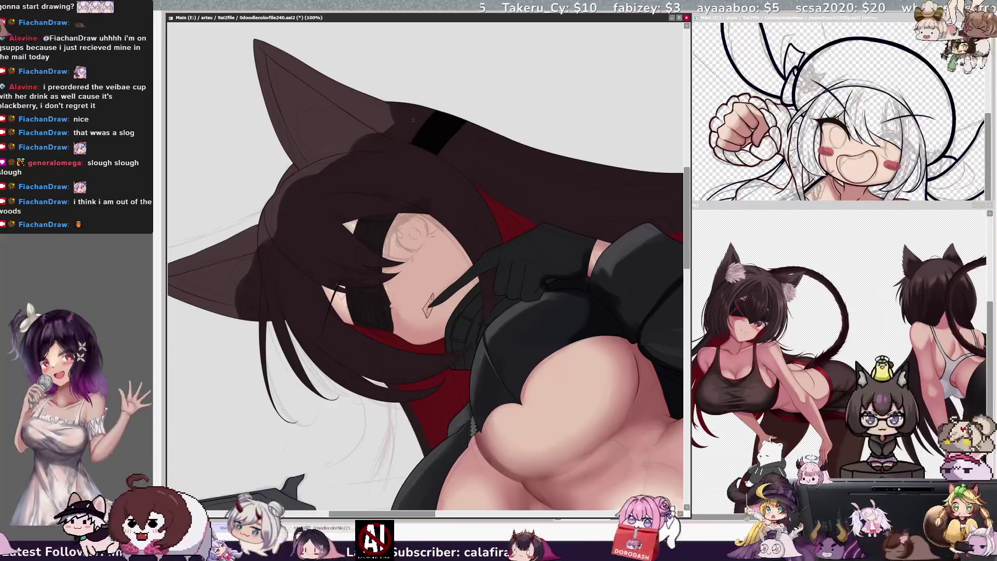
pyautogui.press('Home')
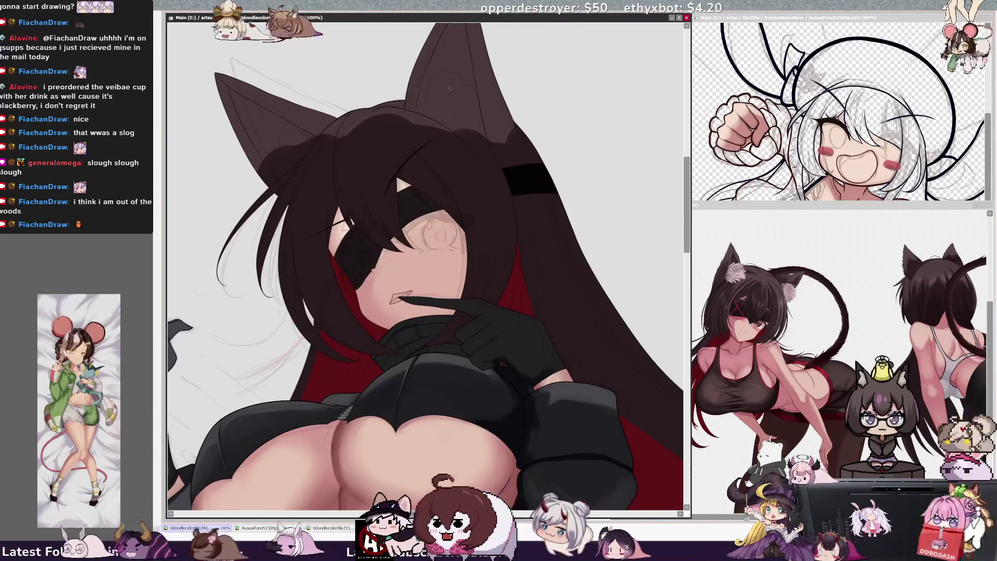
pyautogui.press('Home')
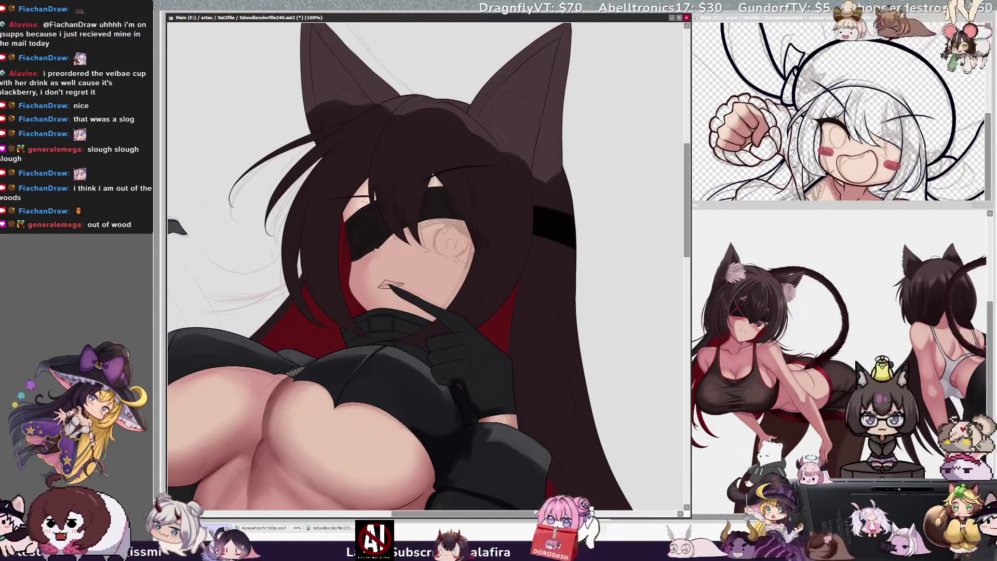
pyautogui.hotkey('ctrl', '+')
pyautogui.hotkey('ctrl', '+')
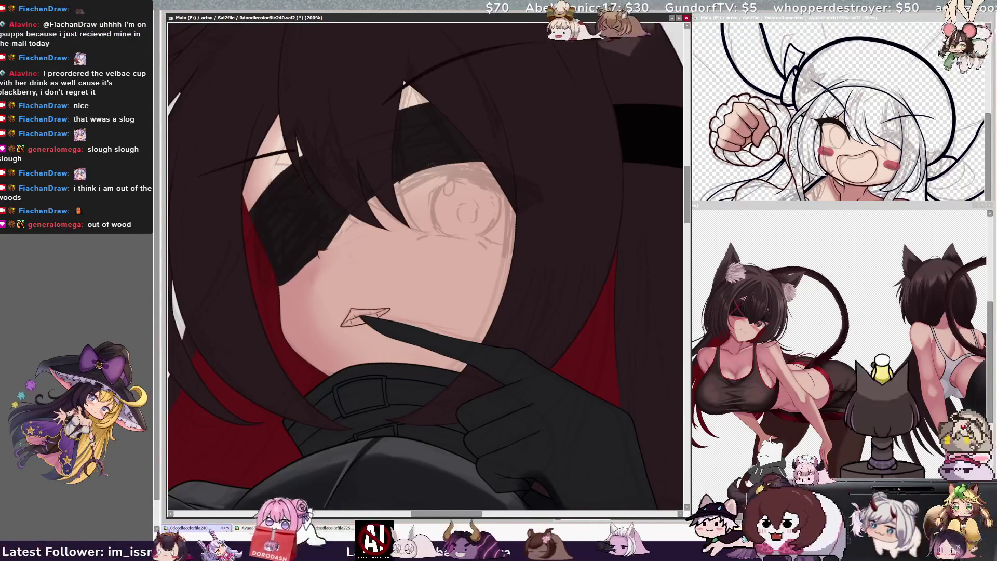
# Step: Rotate the canvas about 60° counter-clockwise for an easier drawing angle
pyautogui.press('Delete')
pyautogui.press('Delete')
pyautogui.press('Delete')
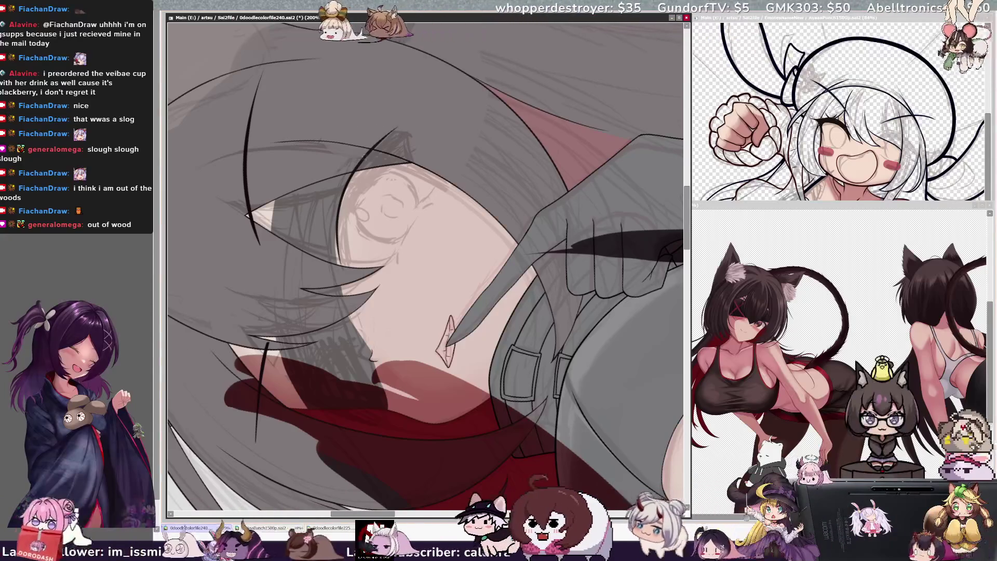
pyautogui.keyDown('ctrl'); pyautogui.keyDown('shift'); pyautogui.click(343, 221); pyautogui.keyUp('shift'); pyautogui.keyUp('ctrl')
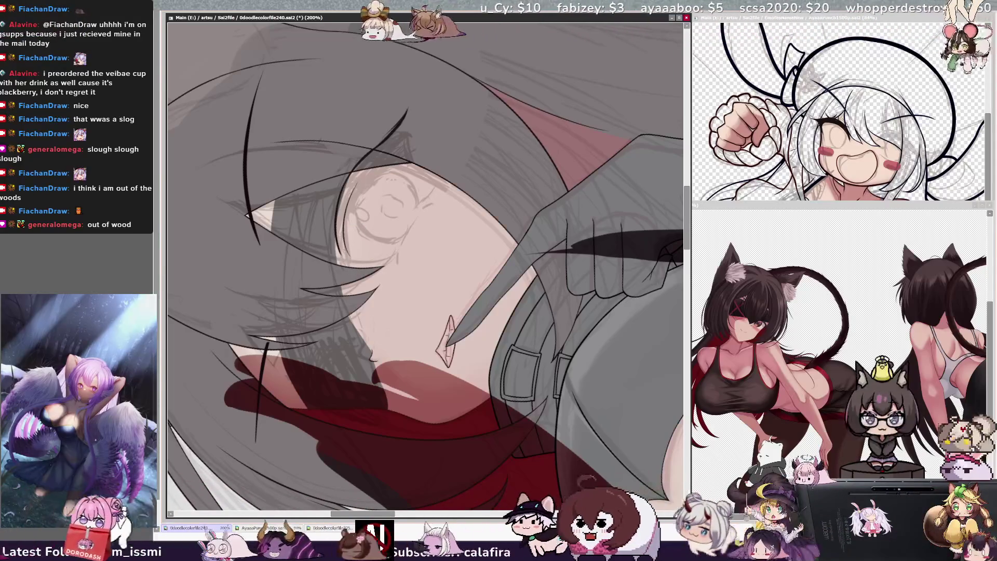
pyautogui.keyDown('ctrl'); pyautogui.keyDown('shift'); pyautogui.click(351, 261); pyautogui.keyUp('shift'); pyautogui.keyUp('ctrl')
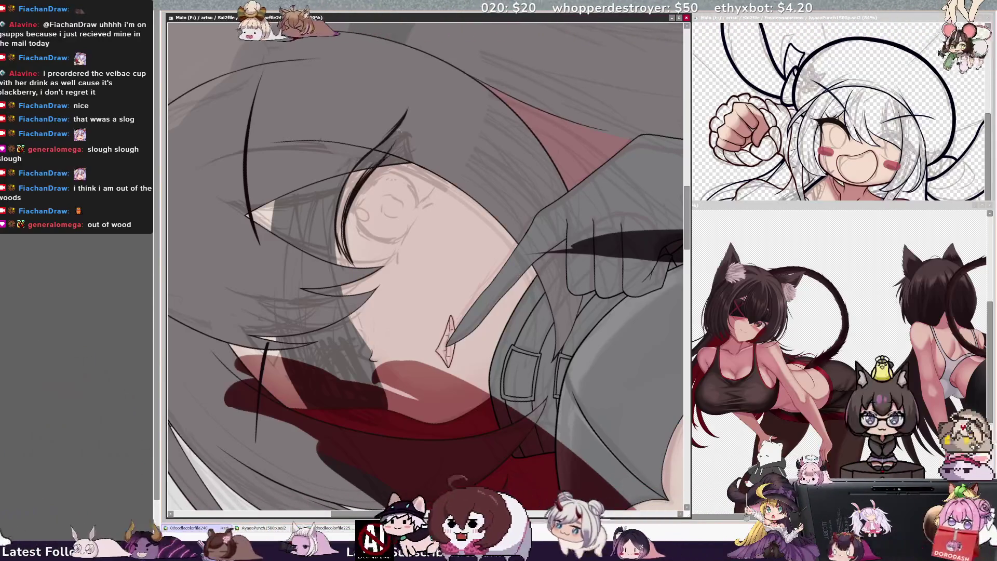
pyautogui.keyDown('ctrl'); pyautogui.keyDown('shift'); pyautogui.click(417, 132); pyautogui.keyUp('shift'); pyautogui.keyUp('ctrl')
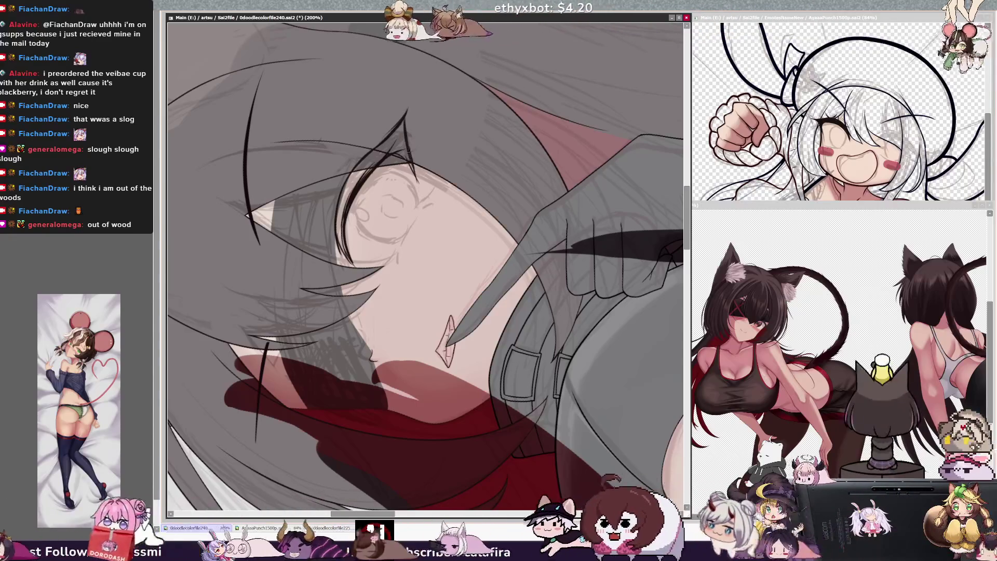
pyautogui.keyDown('ctrl'); pyautogui.keyDown('shift'); pyautogui.click(410, 149); pyautogui.keyUp('shift'); pyautogui.keyUp('ctrl')
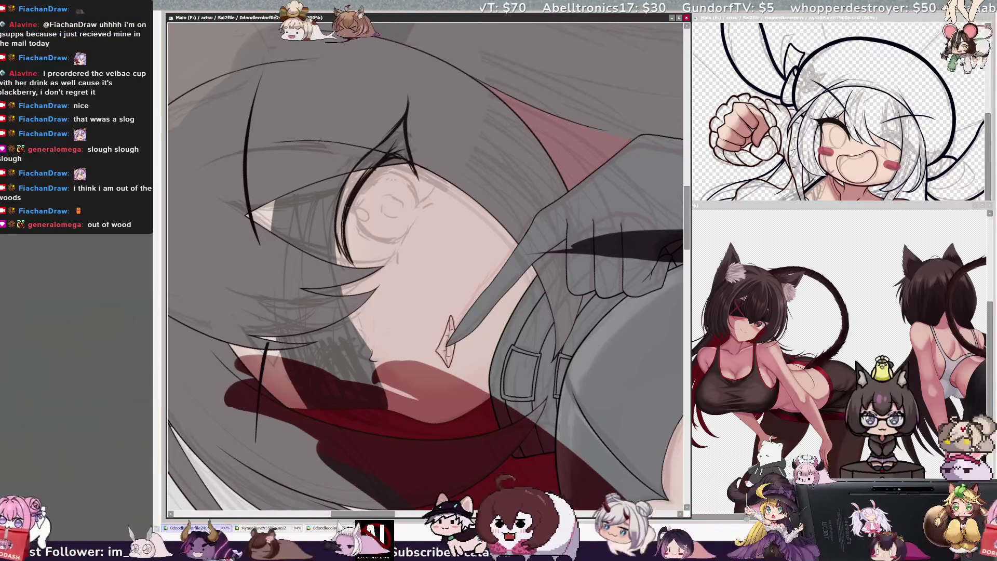
# Step: Zoom out to 150% and draw the visible eye's dark upper lid and lashes
pyautogui.press('-')
pyautogui.moveTo(365, 249); pyautogui.dragTo(398, 179)
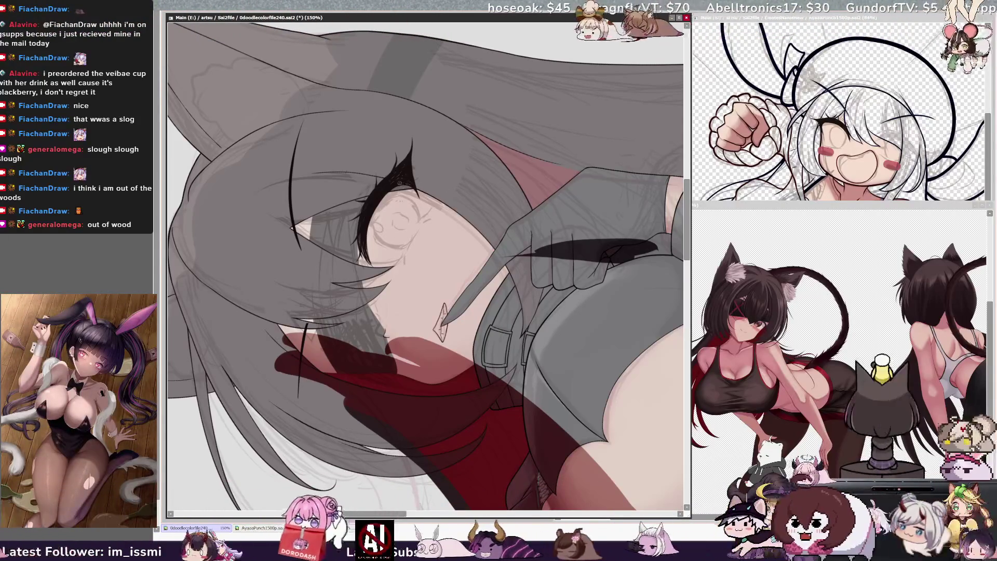
# Step: Nudge the view, then reset the rotation to see the whole head and upper body at 100%
pyautogui.moveTo(418, 196); pyautogui.dragTo(421, 201)
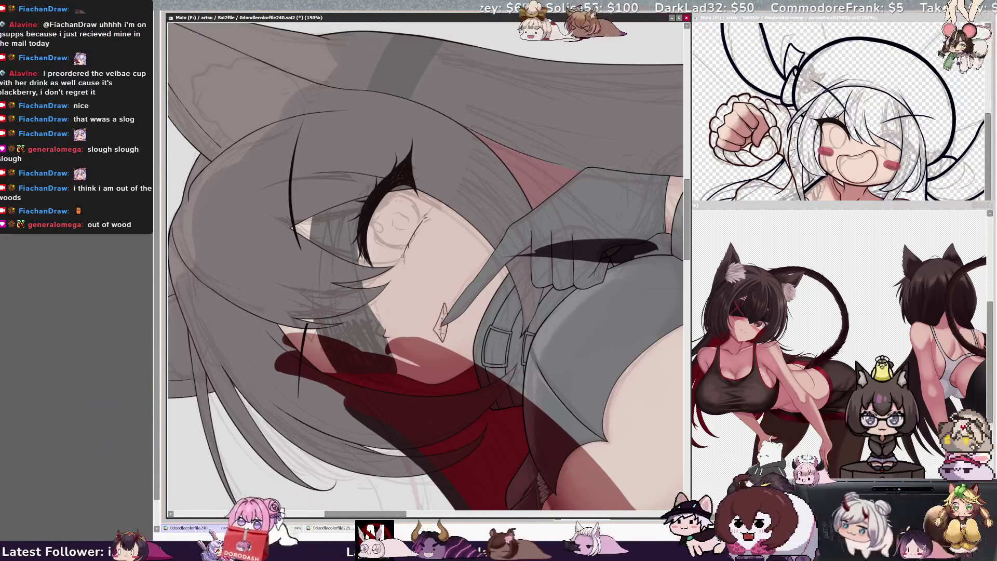
pyautogui.press('Home')
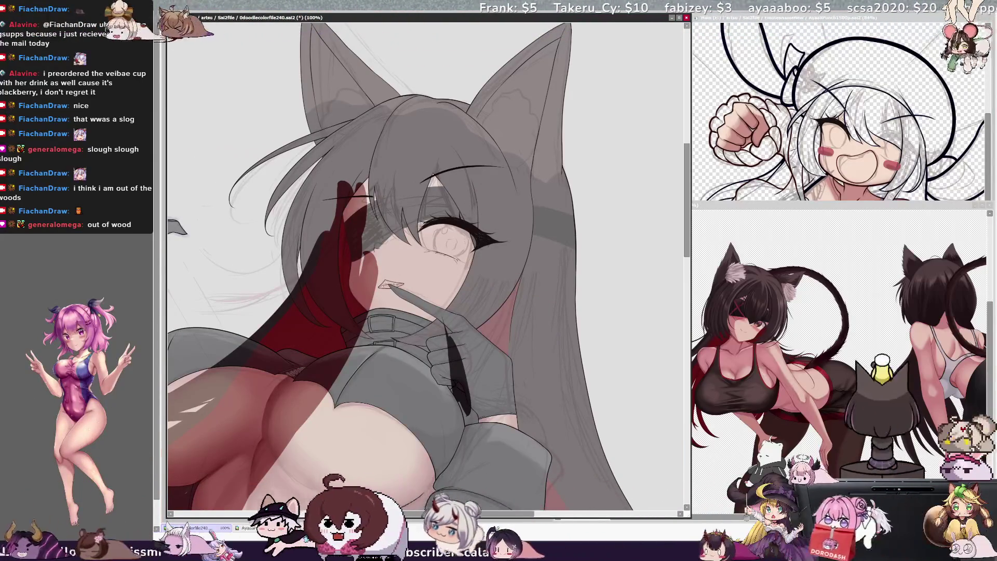
# Step: Restore the full-colour hair and outfit, enlarge the reference painting on its eye, then return to the drawing
pyautogui.hotkey('ctrl', 'z')
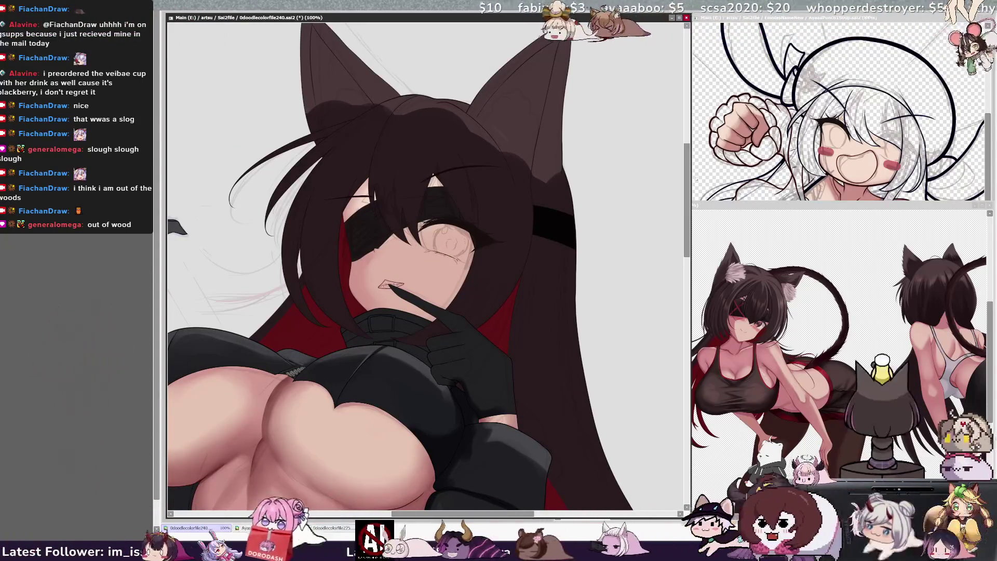
pyautogui.click(794, 205)
pyautogui.scroll(8, 695, 413)
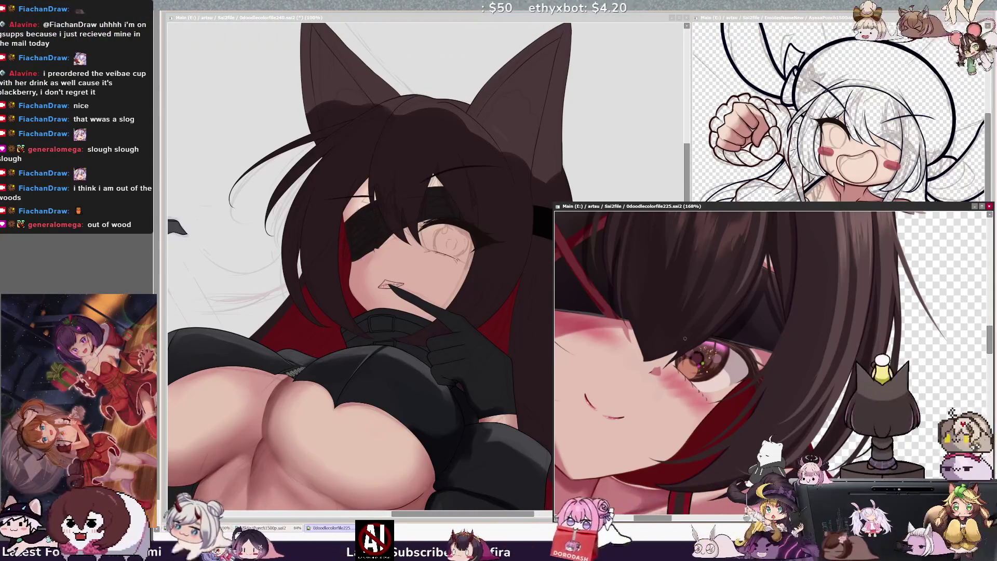
pyautogui.click(425, 265)
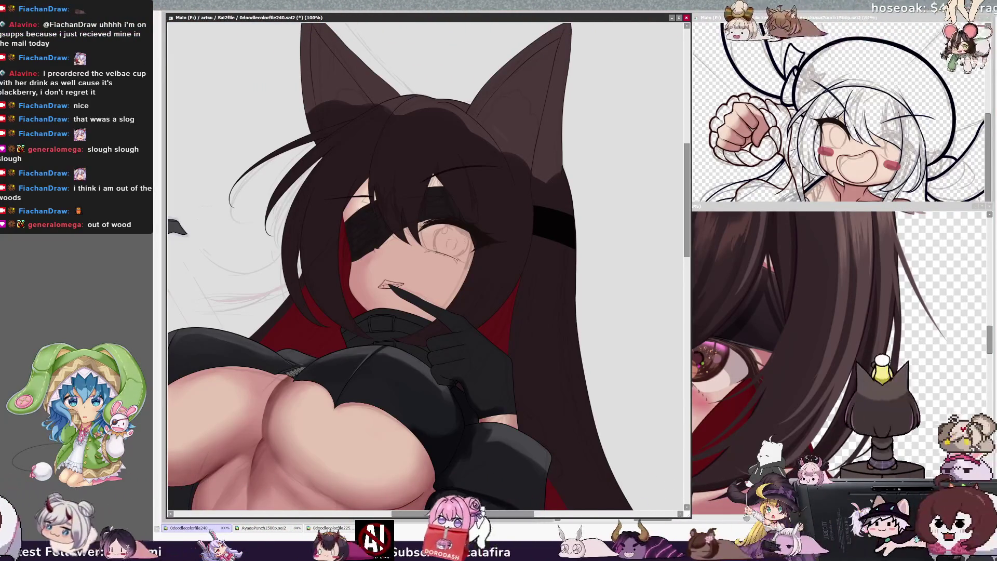
pyautogui.press('Home')
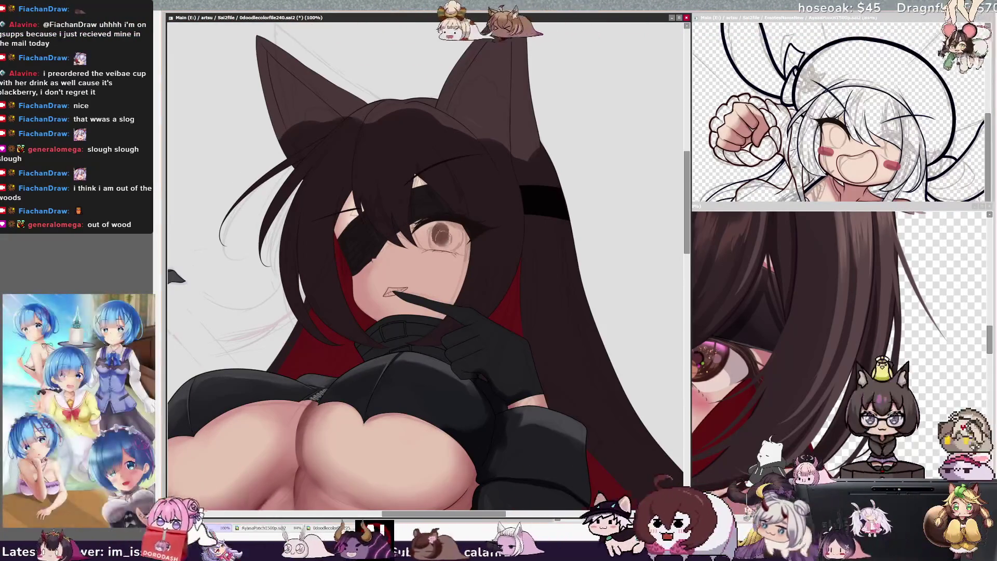
# Step: Darken the lower eyelid and resize the brush for the brown iris, then mirror the view and zoom to 150%
pyautogui.press('Delete')
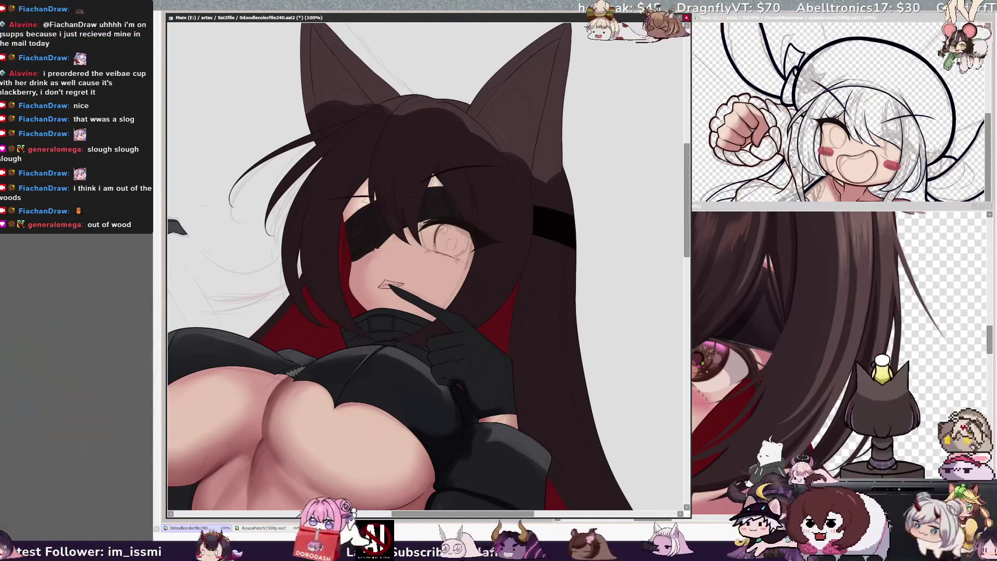
pyautogui.moveTo(451, 250)
pyautogui.mouseDown()
pyautogui.moveTo(467, 258)
pyautogui.moveTo(457, 233)
pyautogui.mouseUp()
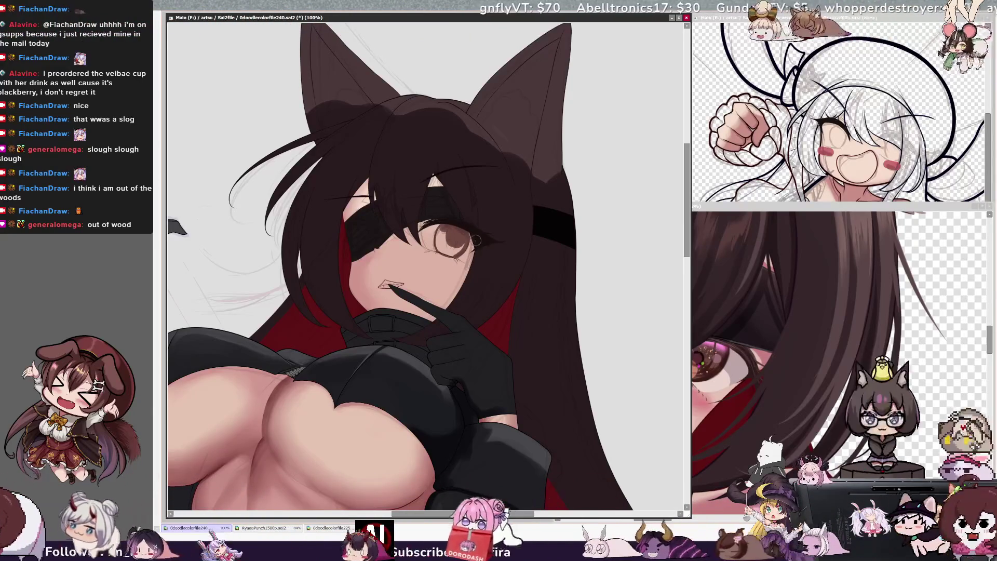
pyautogui.press('[')
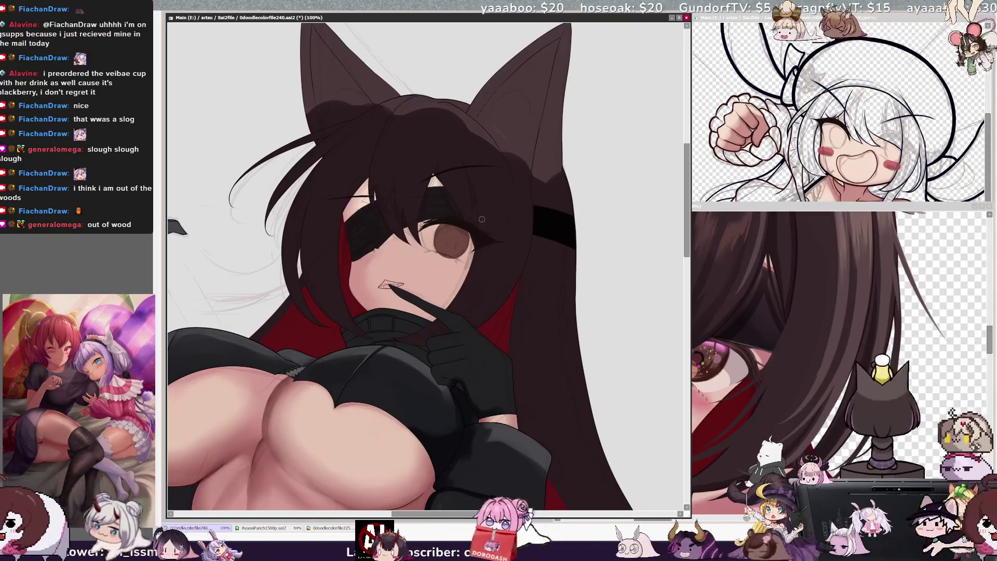
pyautogui.press('h')
pyautogui.hotkey('ctrl', '+')
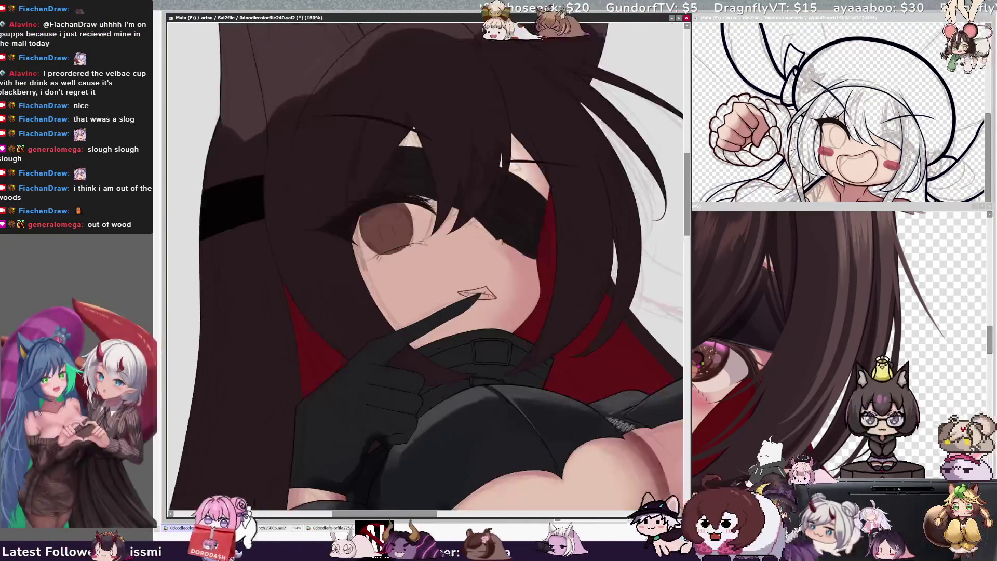
# Step: Zoom to 300% on the brown eye and mouth, flipping the view twice to check the eye
pyautogui.hotkey('ctrl', '+')
pyautogui.hotkey('ctrl', '+')
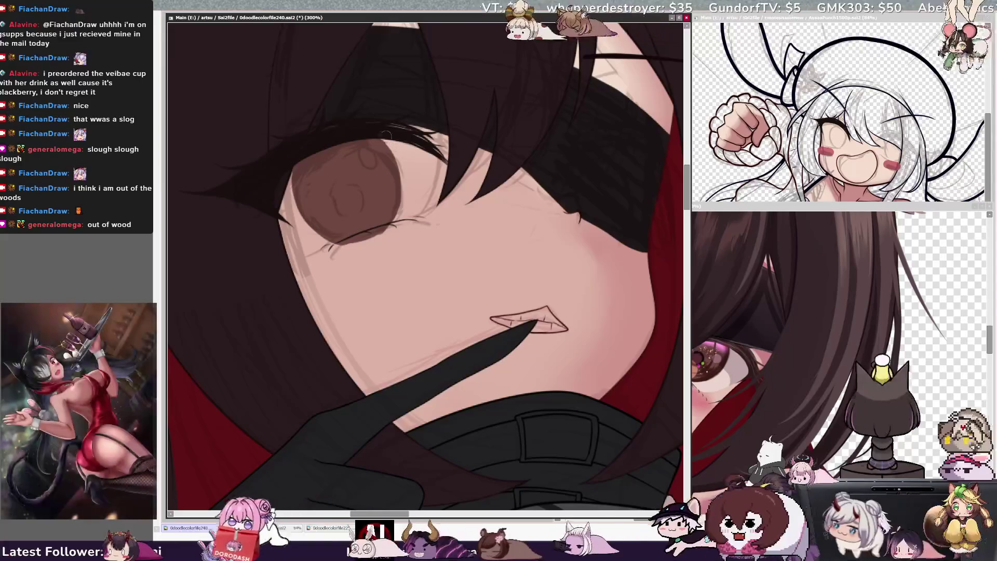
pyautogui.press('Insert')
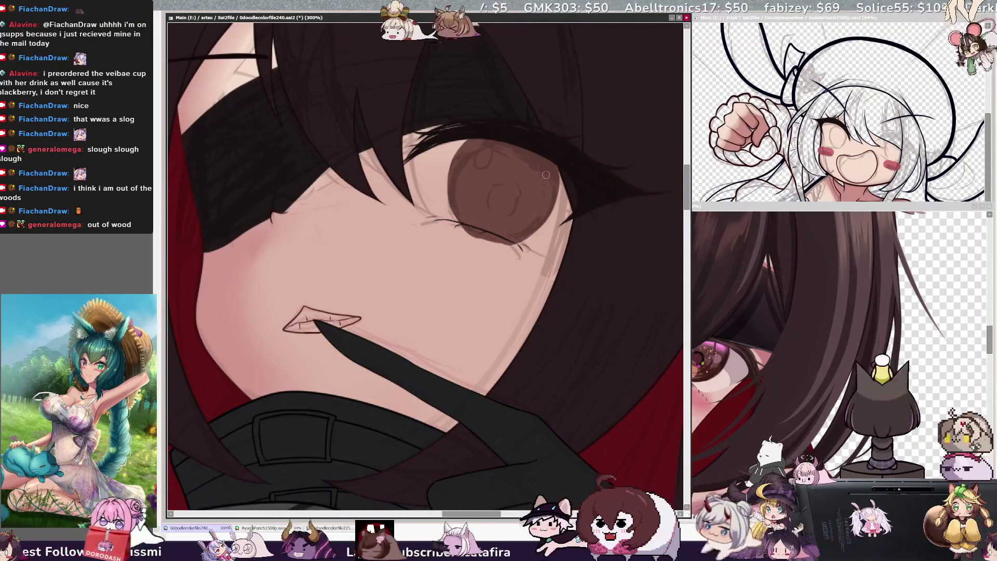
pyautogui.press('h')
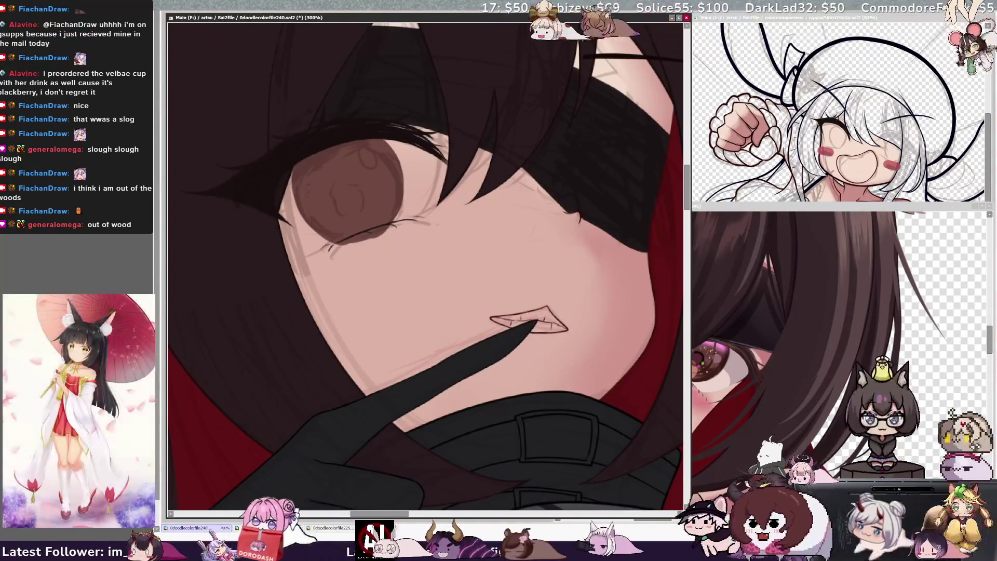
# Step: Zoom out to 150% and tilt the view about 45° counterclockwise to show the face and upper body
pyautogui.press('-')
pyautogui.press('Delete')
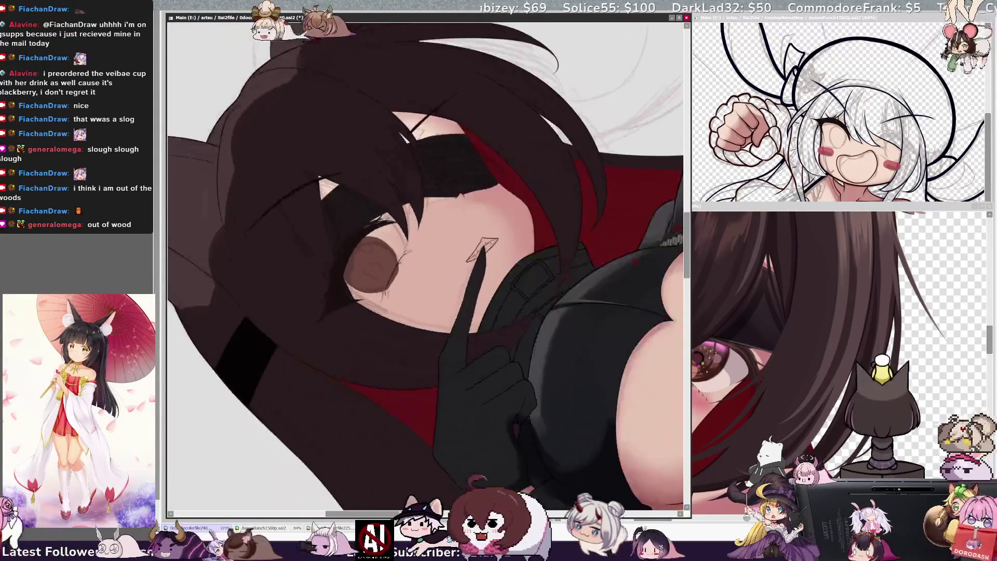